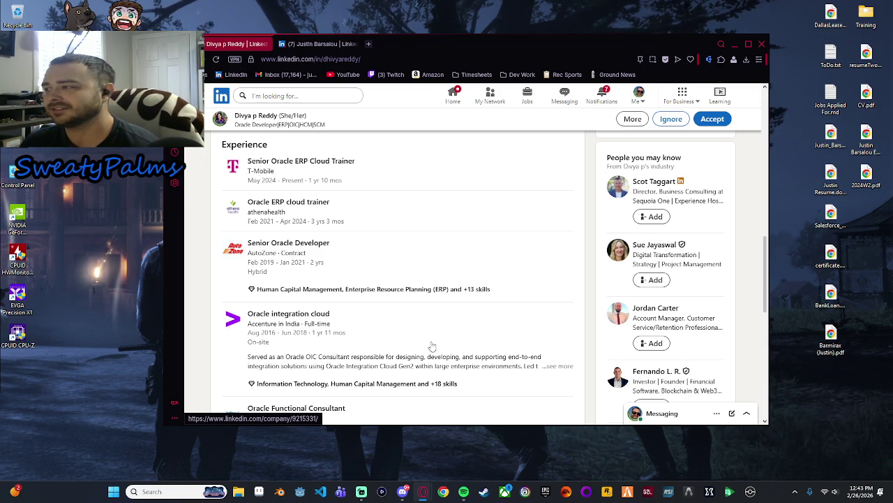
Ignore the Oracle developer's connection invitation and go back to the received invitations list
{"action": "scroll", "coordinate": [429, 328], "scroll_direction": "up", "scroll_amount": 5}
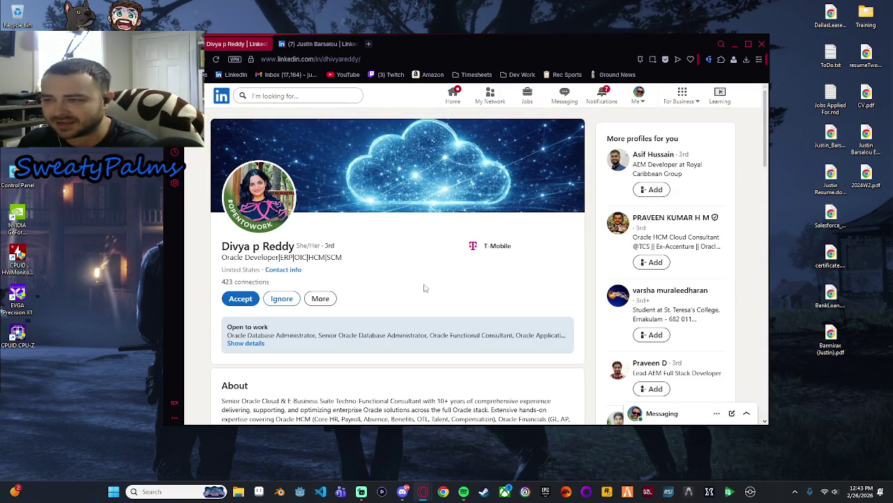
{"action": "left_click", "coordinate": [286, 302]}
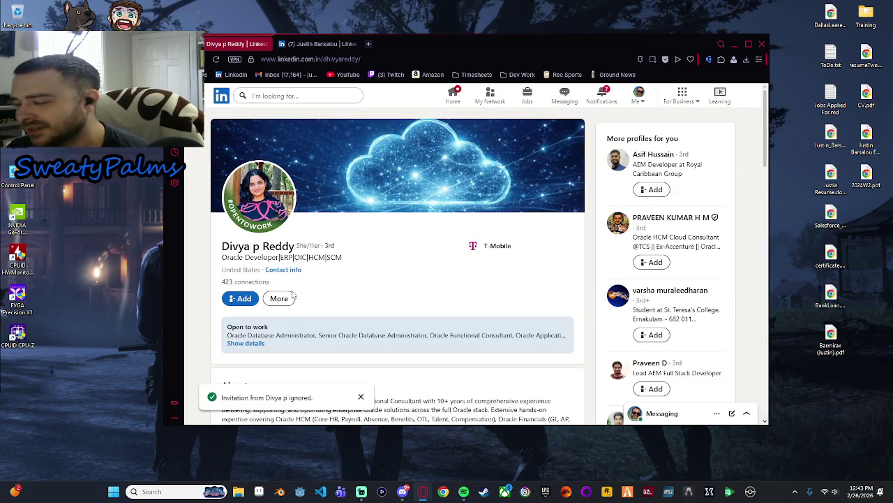
{"action": "key", "text": "alt+Left"}
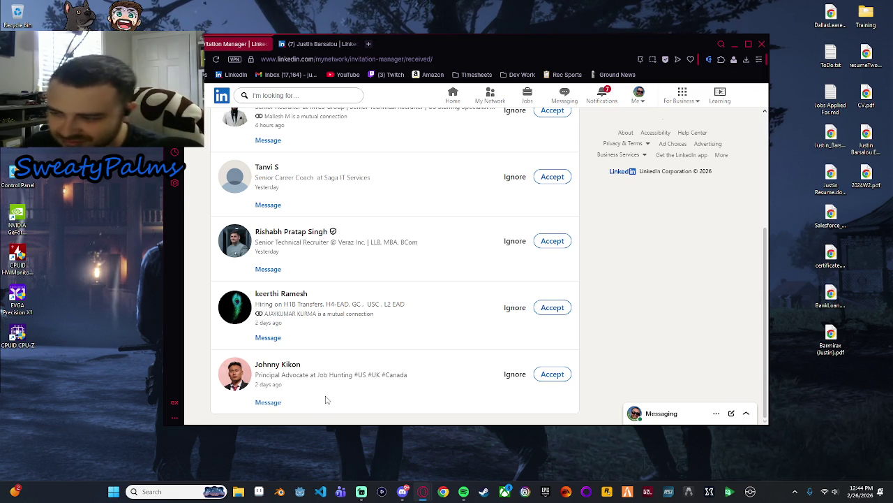
Open the Job Hunting advocate's profile and read through it
{"action": "left_click", "coordinate": [294, 371]}
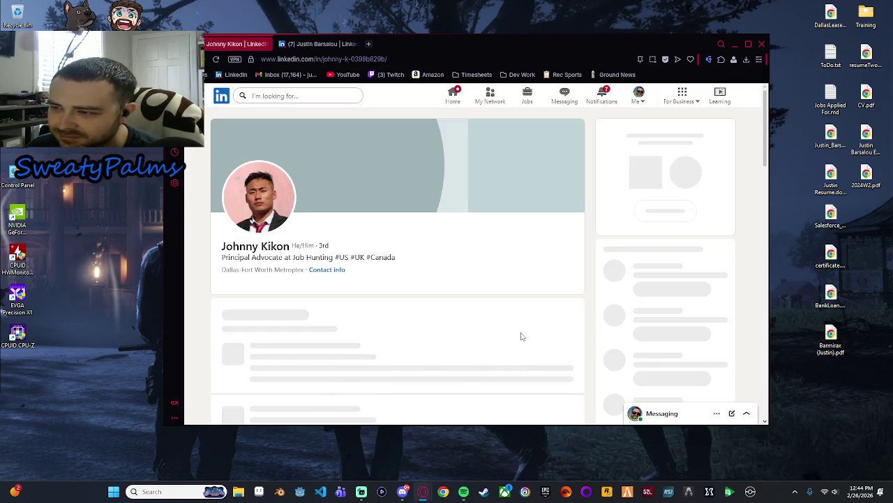
{"action": "scroll", "coordinate": [489, 327], "scroll_direction": "down", "scroll_amount": 10}
{"action": "scroll", "coordinate": [489, 326], "scroll_direction": "up", "scroll_amount": 10}
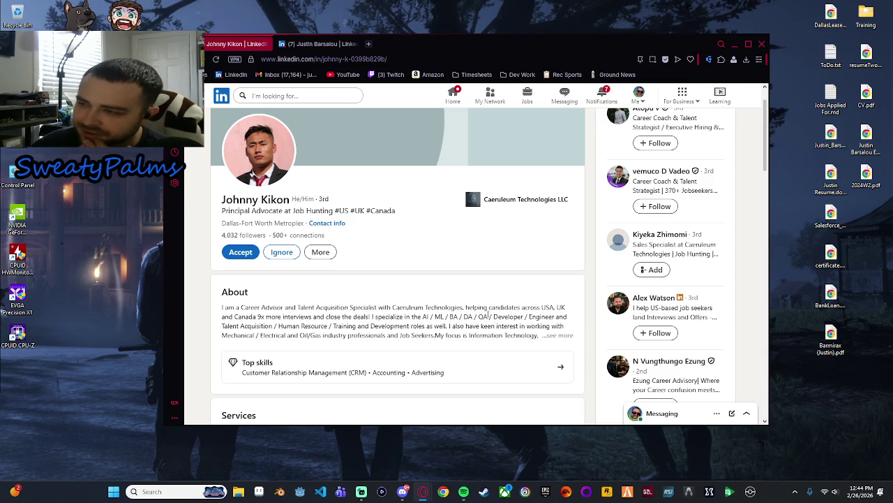
{"action": "scroll", "coordinate": [589, 272], "scroll_direction": "down", "scroll_amount": 3}
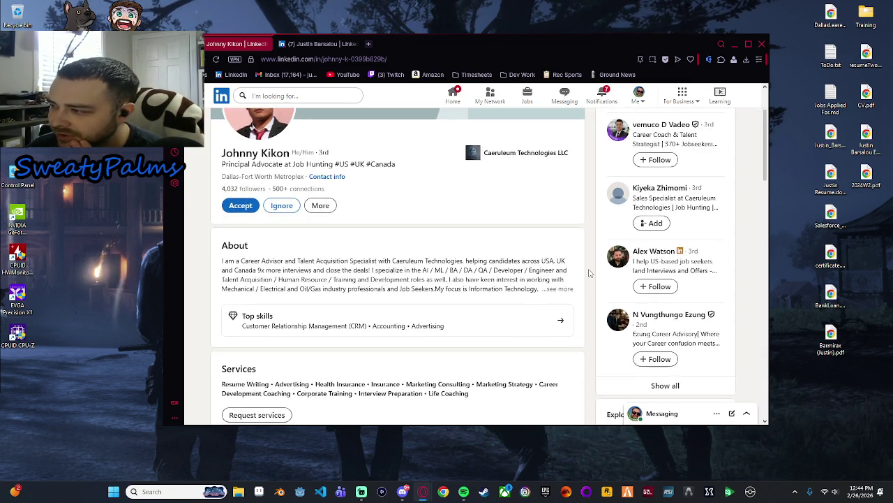
{"action": "scroll", "coordinate": [588, 279], "scroll_direction": "up", "scroll_amount": 2}
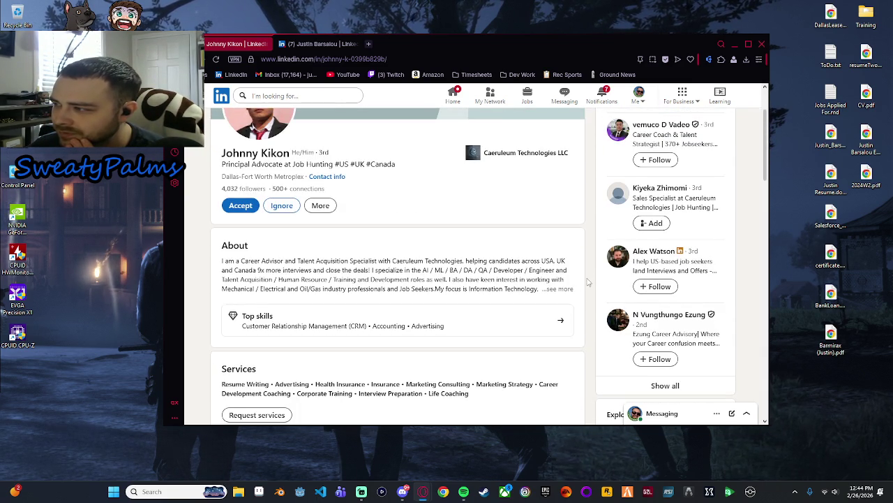
{"action": "scroll", "coordinate": [588, 281], "scroll_direction": "up", "scroll_amount": 1}
{"action": "scroll", "coordinate": [587, 283], "scroll_direction": "up", "scroll_amount": 1}
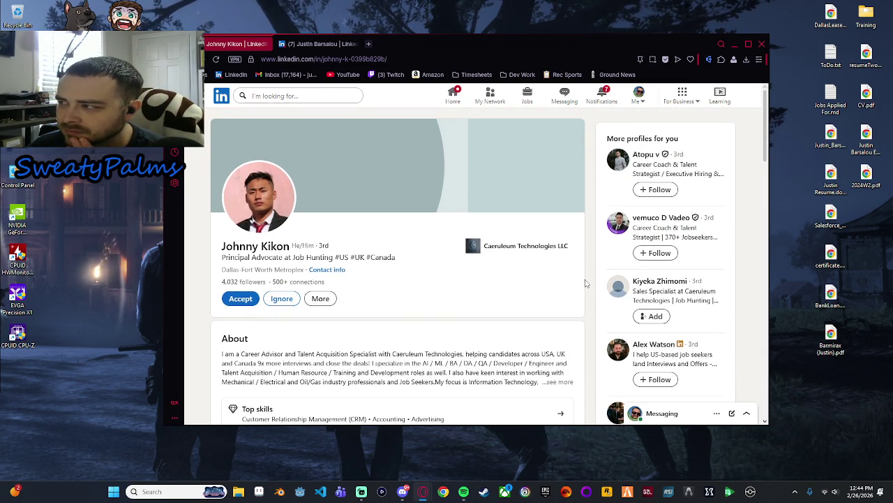
{"action": "scroll", "coordinate": [492, 308], "scroll_direction": "down", "scroll_amount": 10}
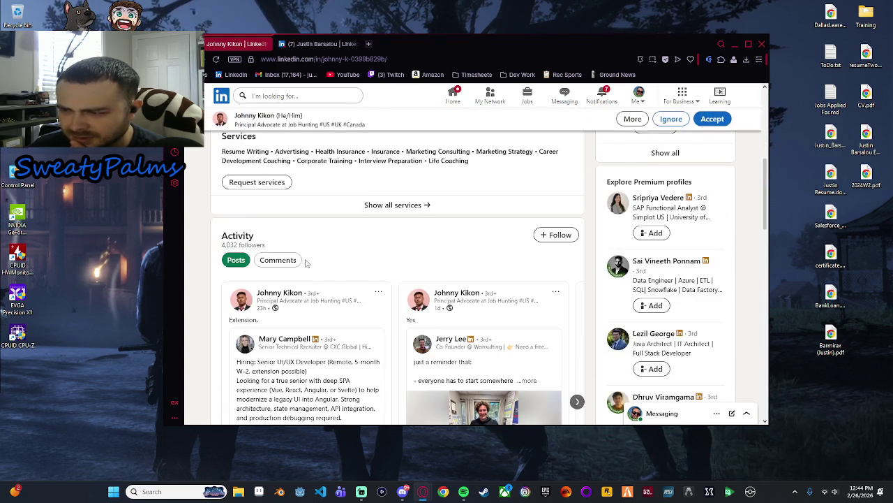
{"action": "scroll", "coordinate": [308, 267], "scroll_direction": "down", "scroll_amount": 5}
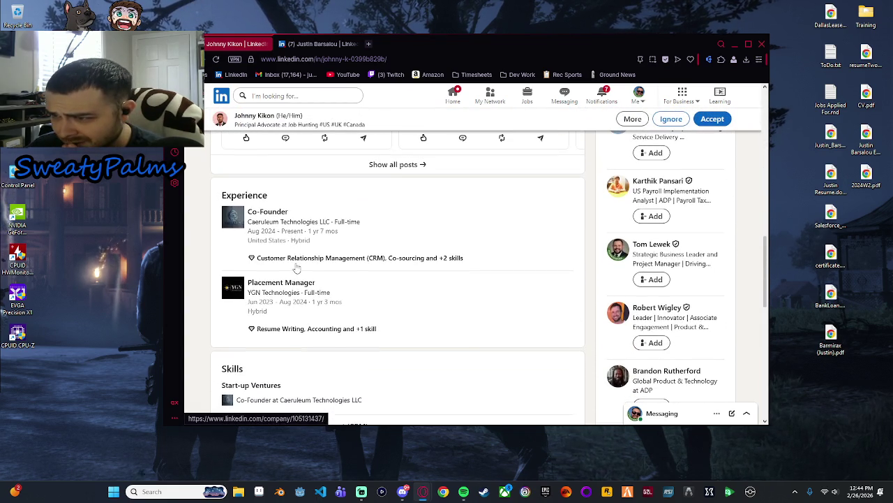
{"action": "scroll", "coordinate": [348, 246], "scroll_direction": "up", "scroll_amount": 8}
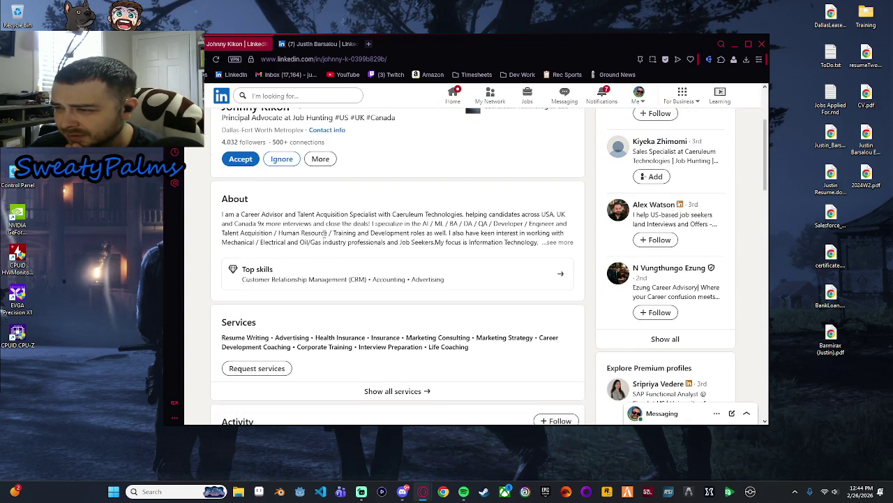
{"action": "scroll", "coordinate": [323, 231], "scroll_direction": "up", "scroll_amount": 2}
Ignore his invitation and return to the invitations list
{"action": "left_click", "coordinate": [289, 300]}
{"action": "scroll", "coordinate": [315, 279], "scroll_direction": "down", "scroll_amount": 3}
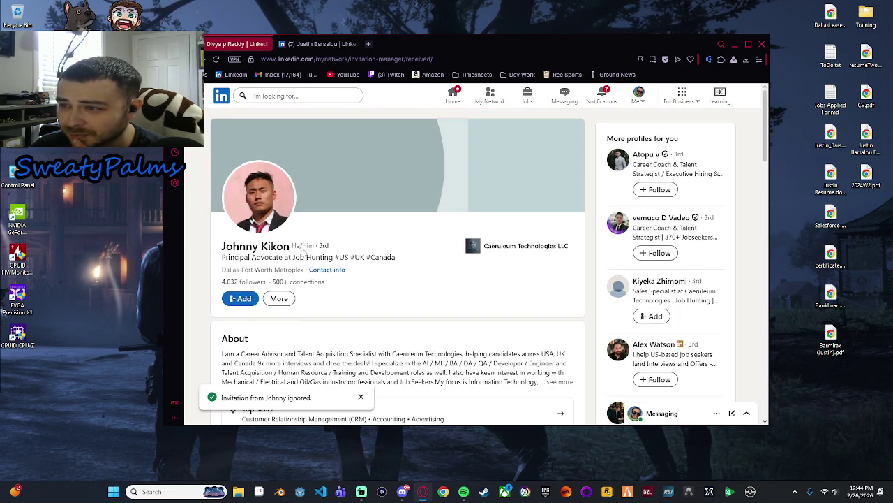
{"action": "key", "text": "alt+Left"}
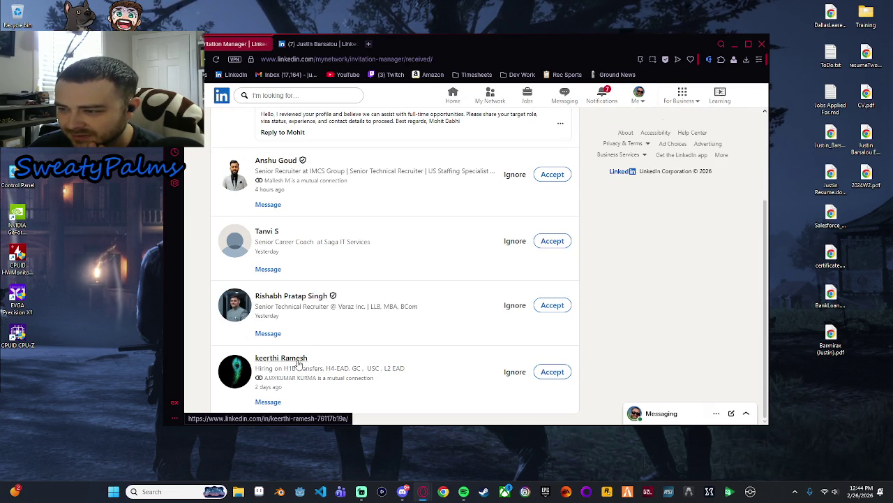
Read the H1B-transfer recruiter's profile, accept her invitation, leaving 4 requests pending
{"action": "left_click", "coordinate": [298, 360]}
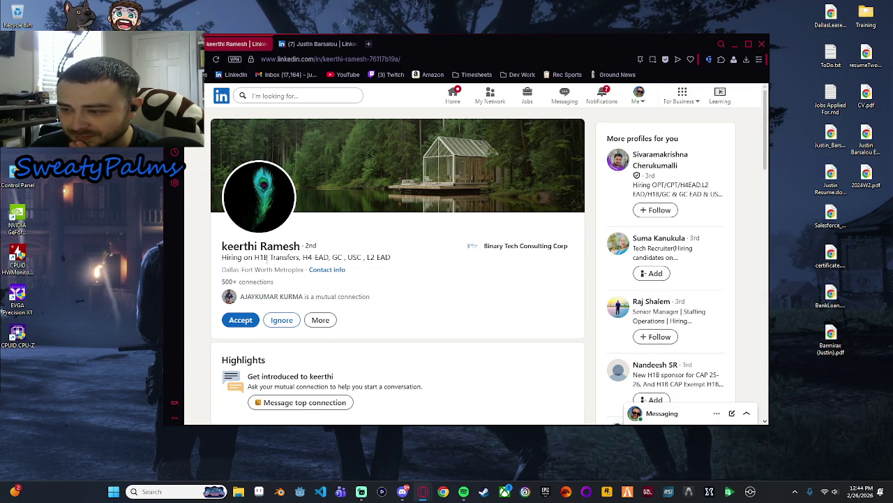
{"action": "scroll", "coordinate": [266, 261], "scroll_direction": "down", "scroll_amount": 2}
{"action": "scroll", "coordinate": [268, 259], "scroll_direction": "down", "scroll_amount": 3}
{"action": "scroll", "coordinate": [268, 260], "scroll_direction": "down", "scroll_amount": 5}
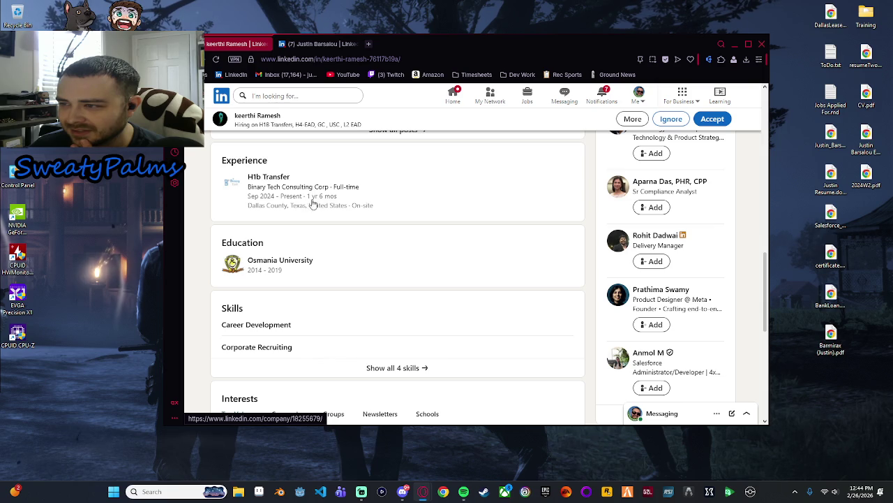
{"action": "scroll", "coordinate": [328, 199], "scroll_direction": "down", "scroll_amount": 2}
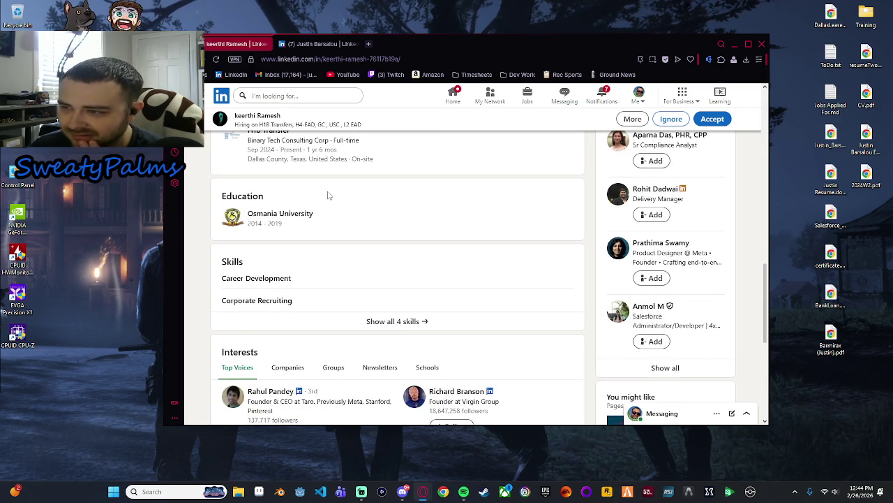
{"action": "scroll", "coordinate": [332, 193], "scroll_direction": "up", "scroll_amount": 15}
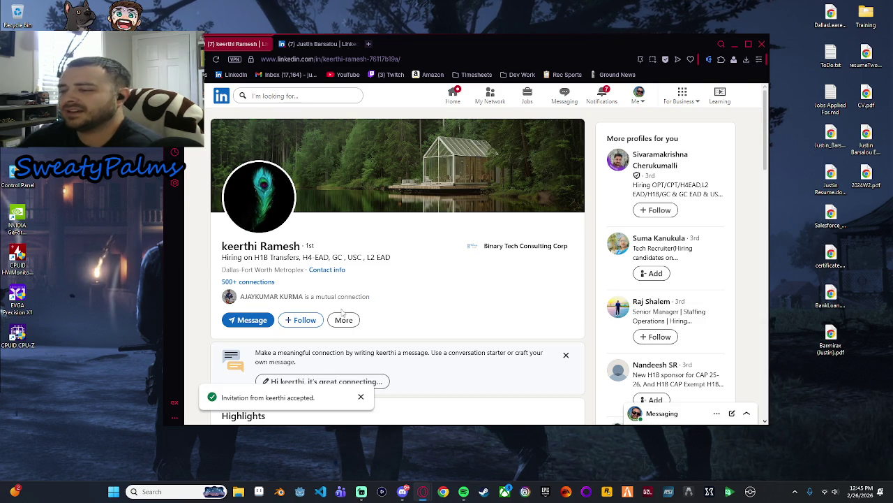
{"action": "key", "text": "alt+Left"}
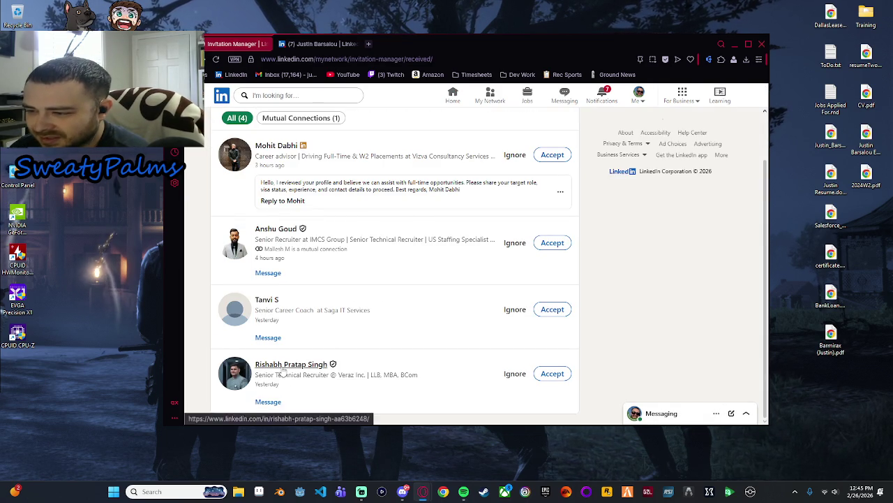
Open the Veraz Inc technical recruiter's profile and scroll through it
{"action": "left_click", "coordinate": [282, 365]}
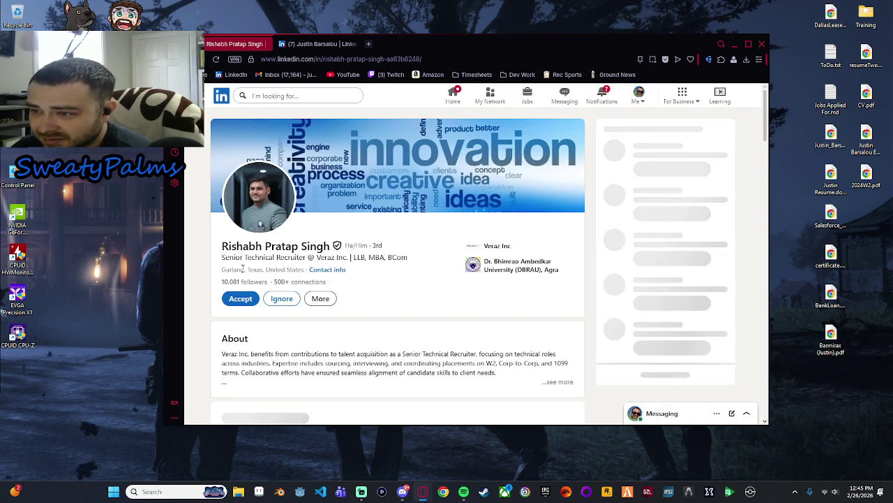
{"action": "scroll", "coordinate": [355, 276], "scroll_direction": "down", "scroll_amount": 10}
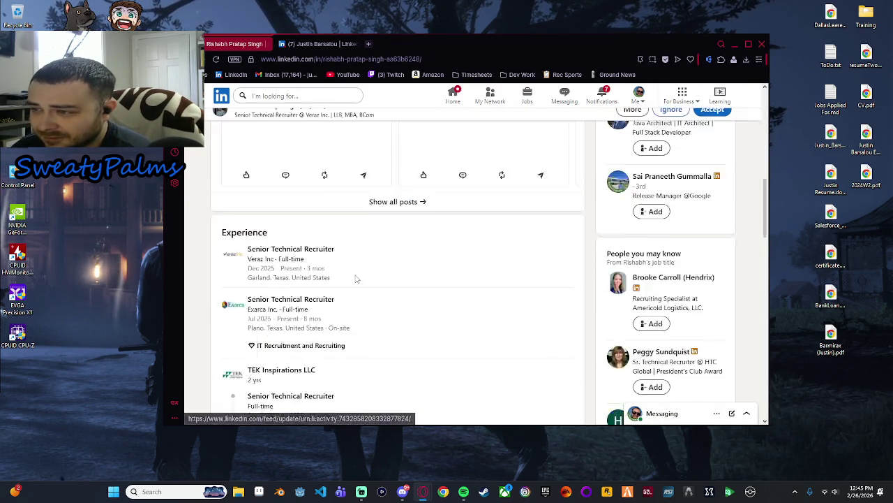
{"action": "scroll", "coordinate": [354, 283], "scroll_direction": "up", "scroll_amount": 3}
{"action": "scroll", "coordinate": [354, 283], "scroll_direction": "down", "scroll_amount": 1}
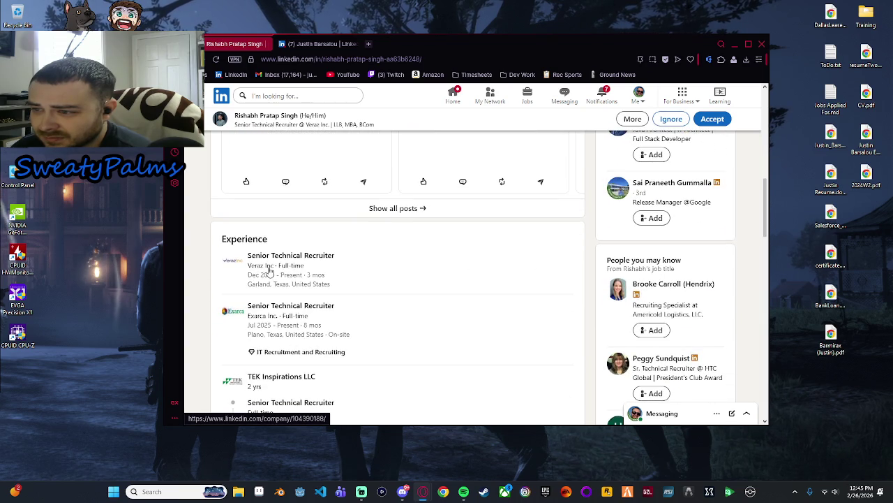
Read the Veraz Inc company overview, then ignore the recruiter's invitation and return to Manage invitations
{"action": "left_click", "coordinate": [269, 272]}
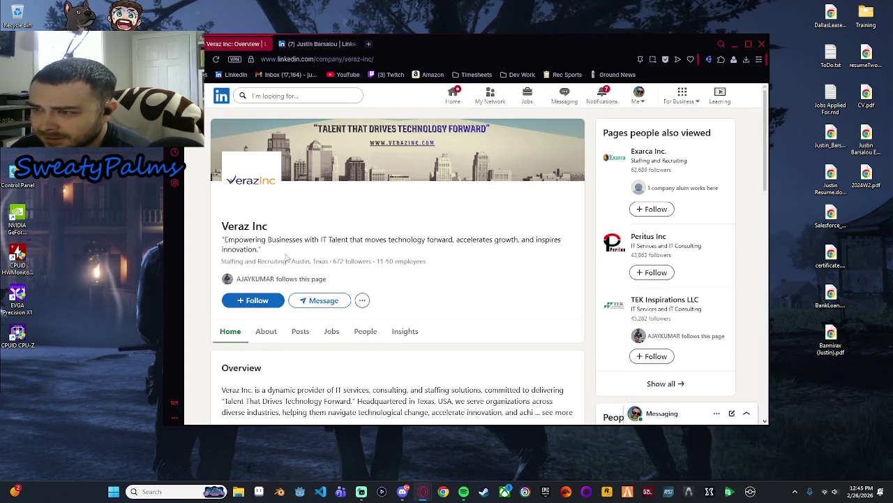
{"action": "scroll", "coordinate": [287, 258], "scroll_direction": "down", "scroll_amount": 2}
{"action": "scroll", "coordinate": [333, 255], "scroll_direction": "up", "scroll_amount": 1}
{"action": "mouse_move", "coordinate": [333, 253]}
{"action": "left_mouse_down"}
{"action": "mouse_move", "coordinate": [371, 251]}
{"action": "mouse_move", "coordinate": [439, 272]}
{"action": "left_mouse_up"}
{"action": "left_click", "coordinate": [412, 261]}
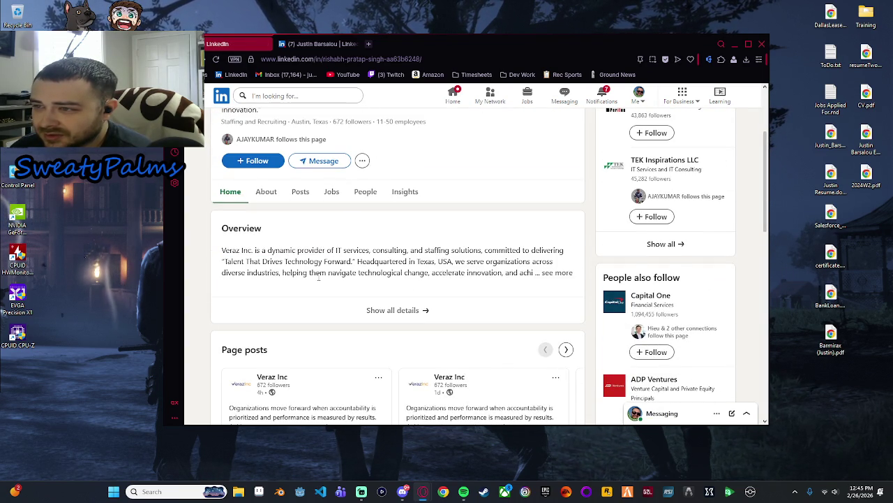
{"action": "key", "text": "alt+Left"}
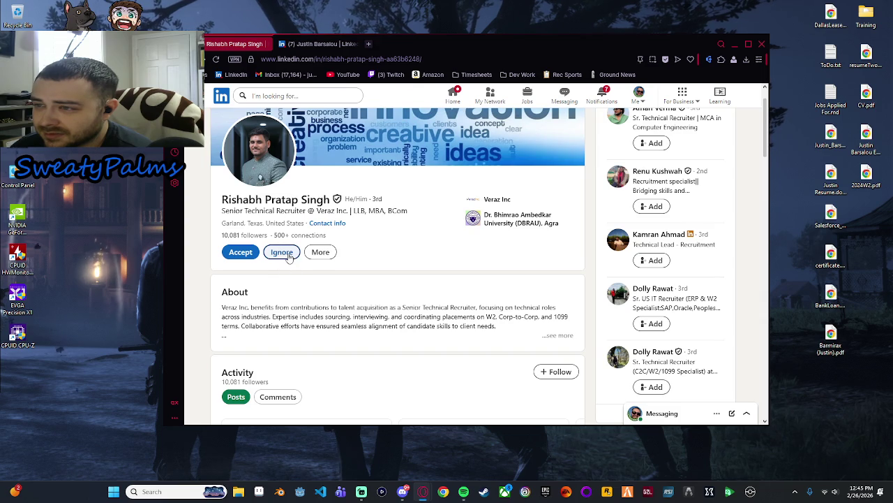
{"action": "left_click", "coordinate": [283, 253]}
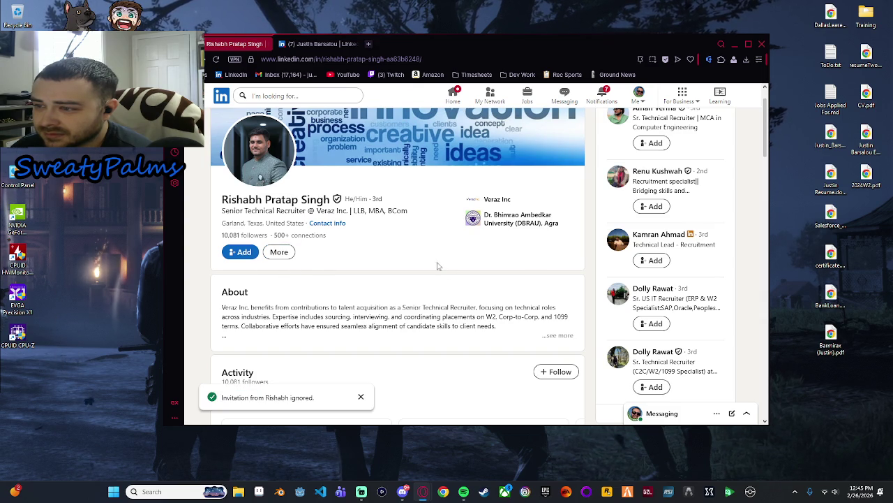
{"action": "key", "text": "alt+Left"}
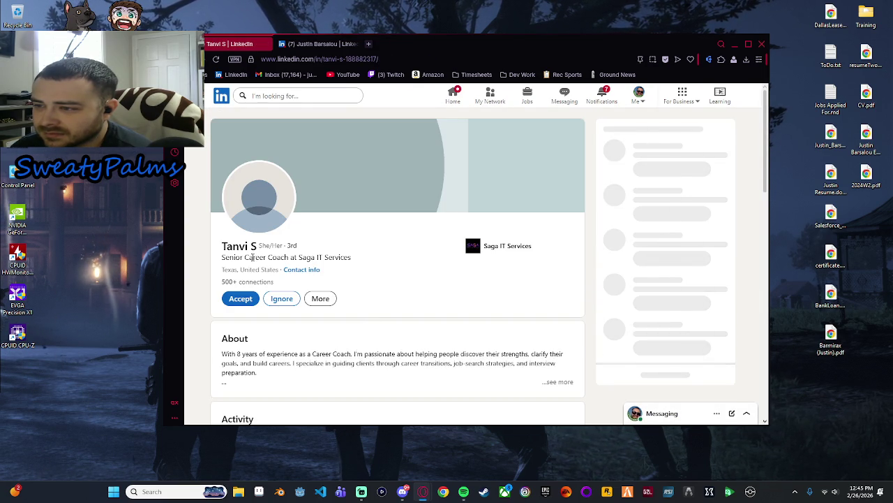
Ignore the Saga IT Services career coach's invitation and return to the invitations list
{"action": "scroll", "coordinate": [315, 279], "scroll_direction": "down", "scroll_amount": 10}
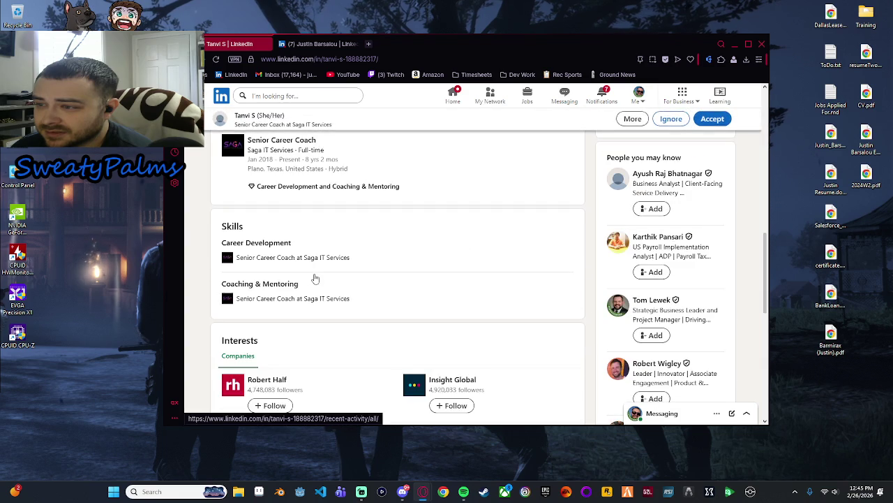
{"action": "scroll", "coordinate": [335, 276], "scroll_direction": "up", "scroll_amount": 10}
{"action": "left_click", "coordinate": [282, 298]}
{"action": "key", "text": "alt+Left"}
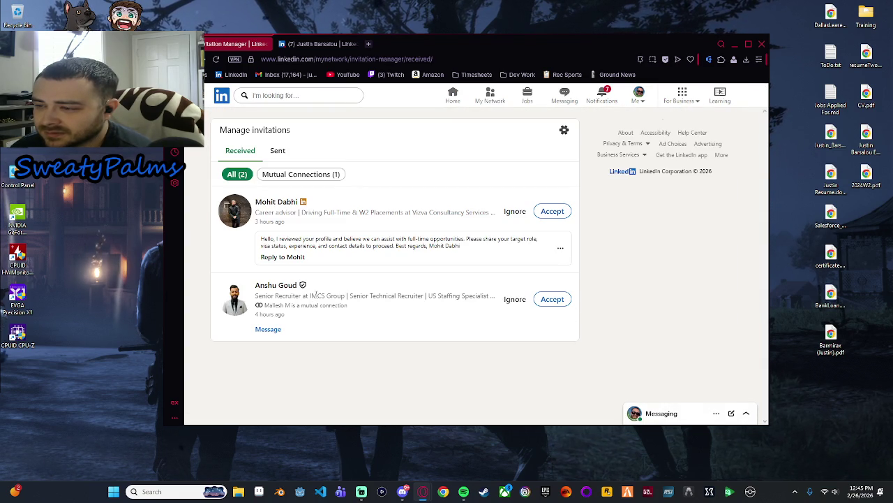
Open the IMCS Group senior recruiter's profile and scroll to his Experience
{"action": "left_click", "coordinate": [282, 286]}
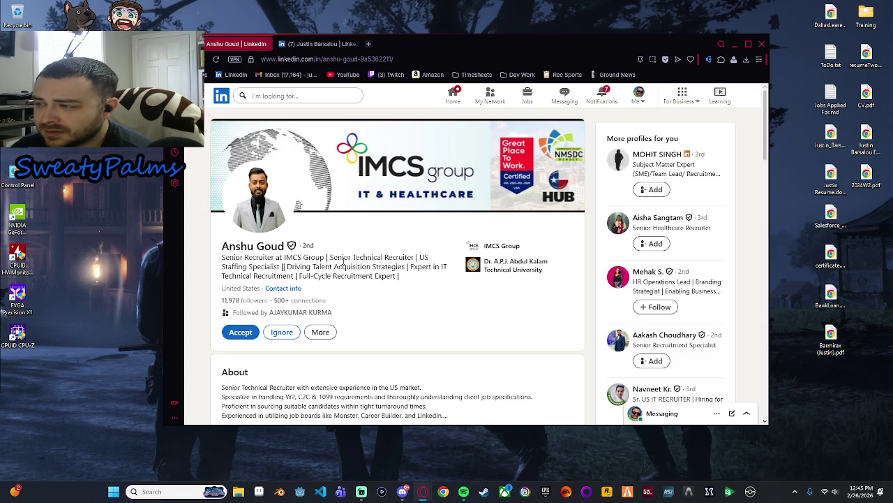
{"action": "scroll", "coordinate": [332, 259], "scroll_direction": "down", "scroll_amount": 5}
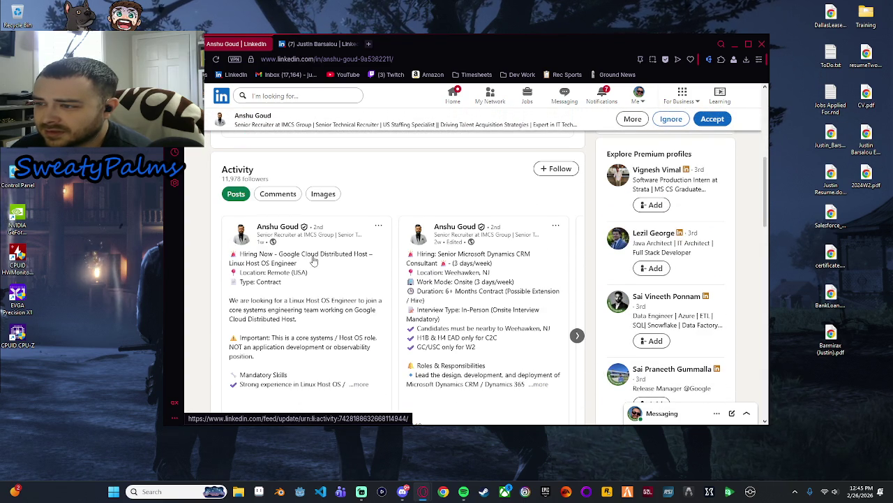
{"action": "scroll", "coordinate": [314, 264], "scroll_direction": "down", "scroll_amount": 4}
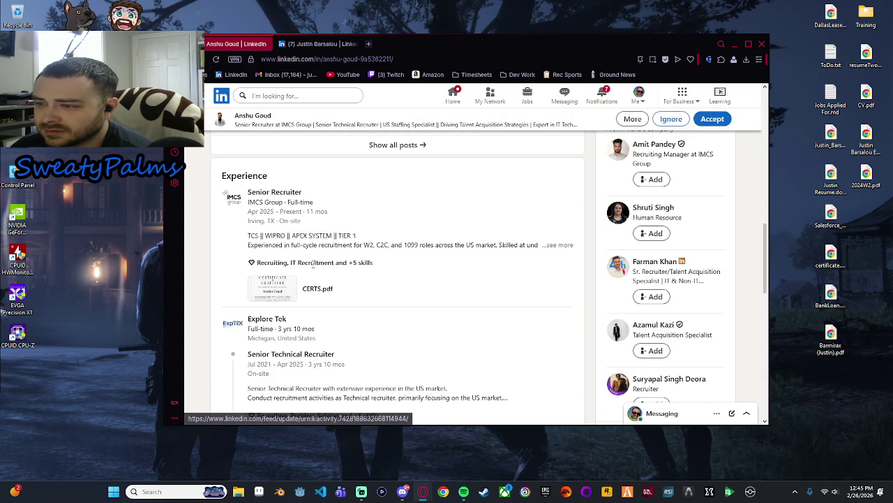
Check his employer's company page, then ignore his invitation and list the connection following him
{"action": "left_click", "coordinate": [276, 199]}
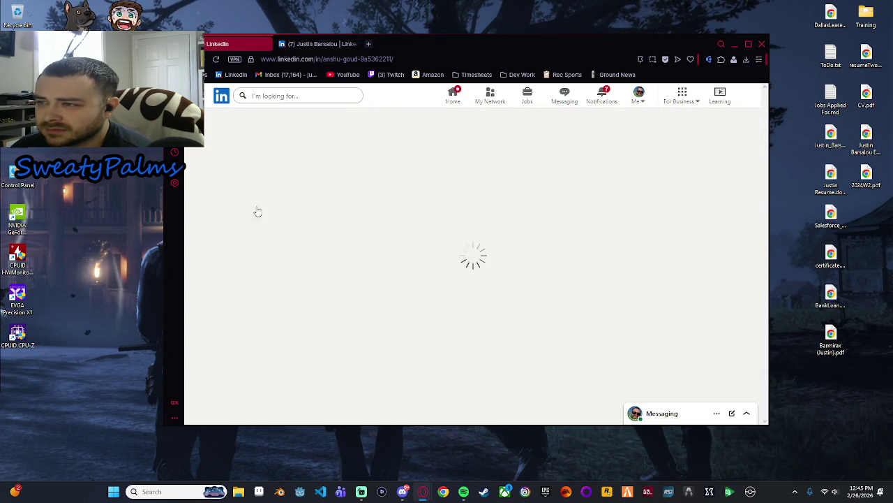
{"action": "scroll", "coordinate": [280, 196], "scroll_direction": "down", "scroll_amount": 3}
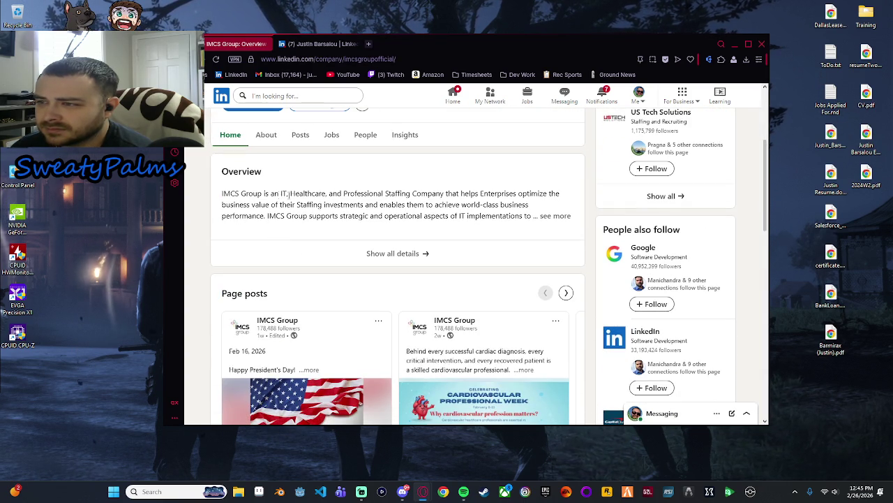
{"action": "left_click_drag", "start_coordinate": [345, 196], "coordinate": [441, 197]}
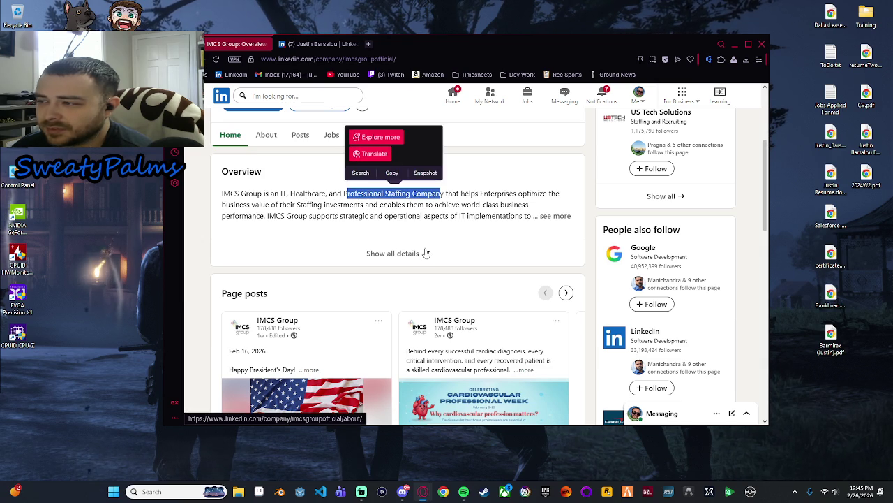
{"action": "left_click", "coordinate": [381, 227]}
{"action": "key", "text": "alt+Left"}
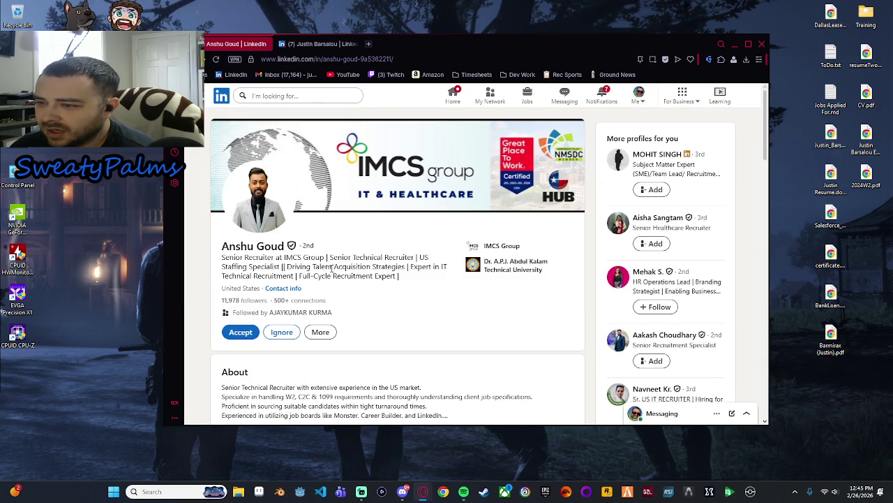
{"action": "left_click", "coordinate": [282, 332]}
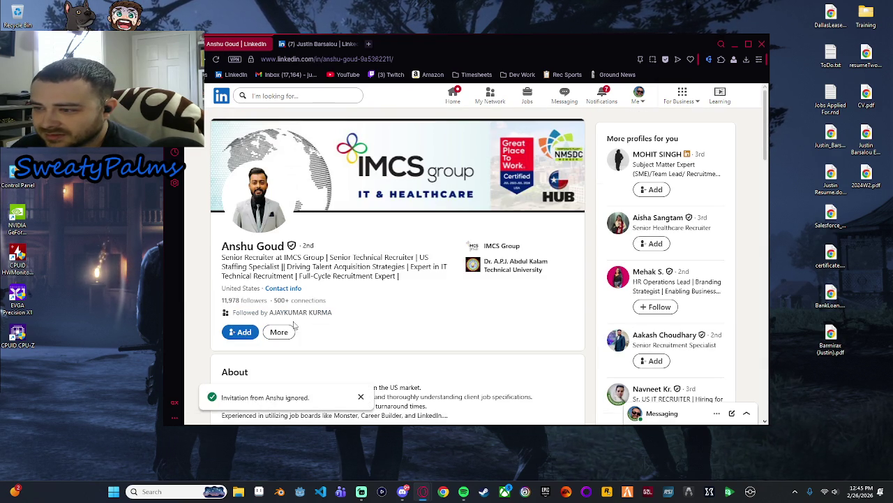
{"action": "left_click", "coordinate": [301, 313]}
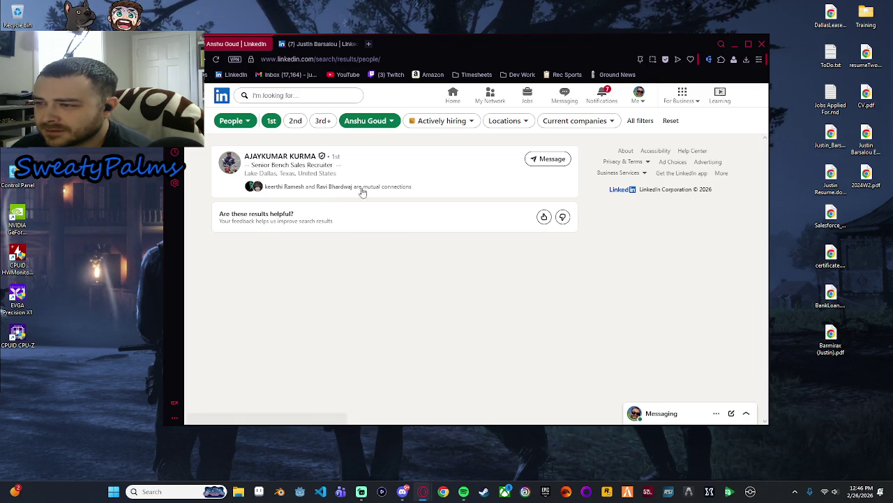
From My Network's invitations, review the career advisor's profile and ignore his invitation
{"action": "left_click", "coordinate": [490, 96]}
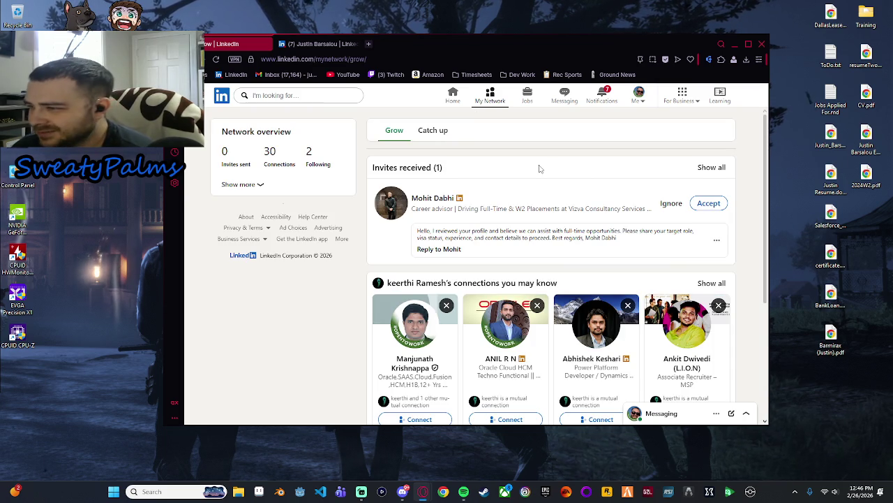
{"action": "left_click", "coordinate": [710, 168]}
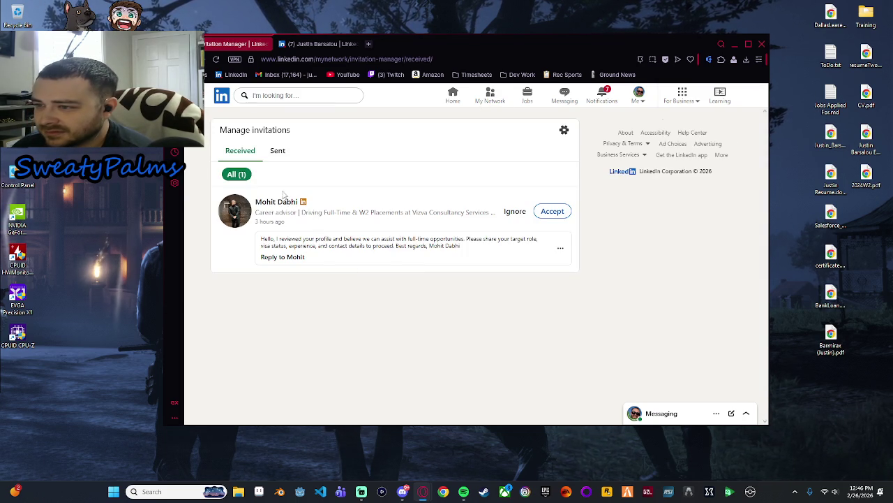
{"action": "left_click", "coordinate": [277, 202]}
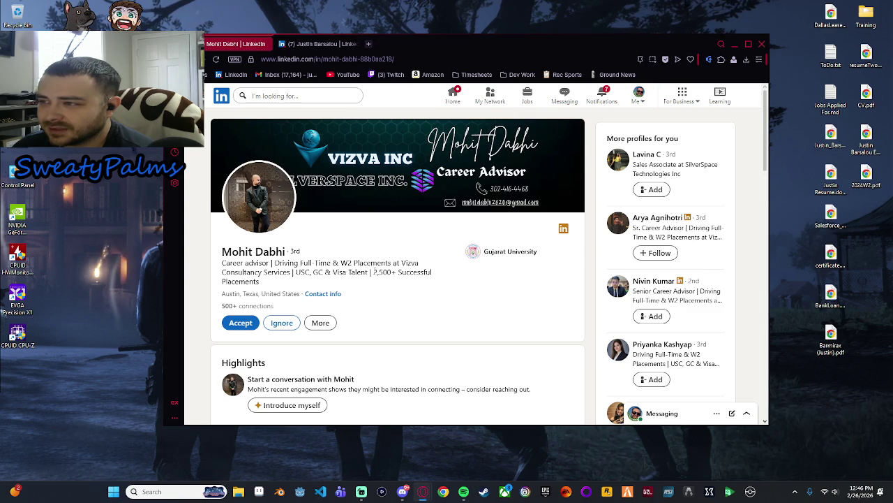
{"action": "scroll", "coordinate": [373, 271], "scroll_direction": "down", "scroll_amount": 5}
{"action": "scroll", "coordinate": [373, 274], "scroll_direction": "down", "scroll_amount": 2}
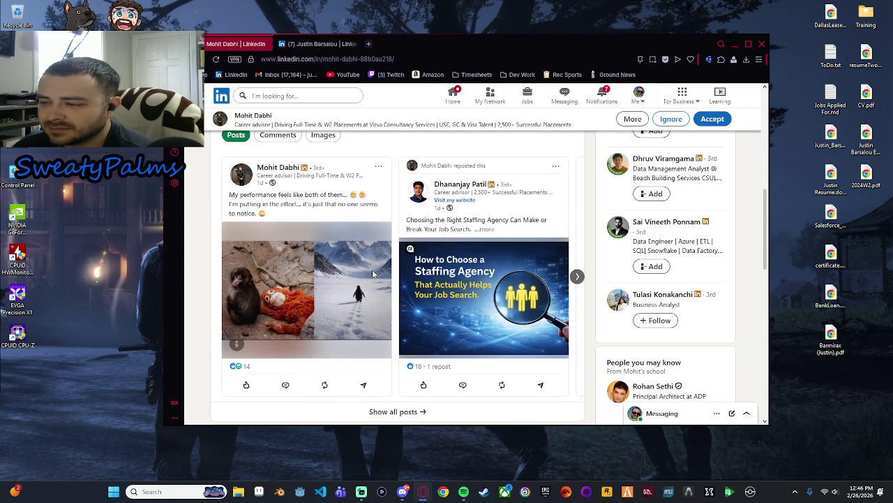
{"action": "scroll", "coordinate": [408, 285], "scroll_direction": "down", "scroll_amount": 1}
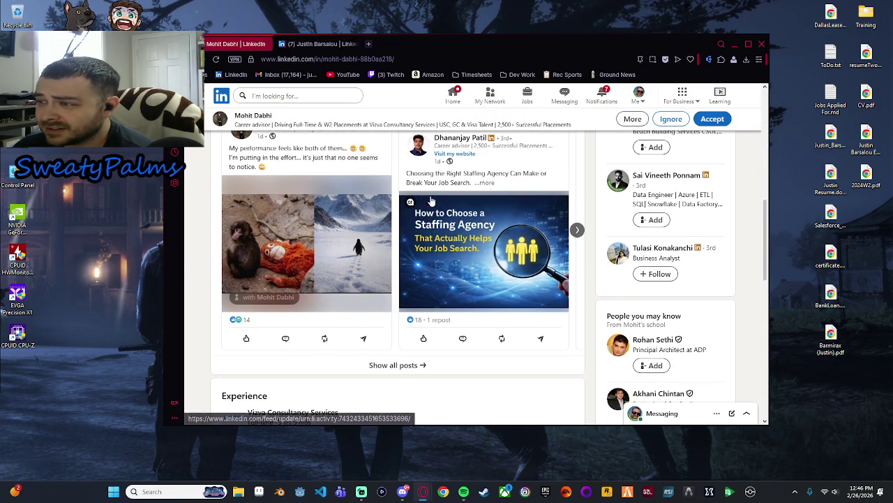
{"action": "scroll", "coordinate": [397, 264], "scroll_direction": "up", "scroll_amount": 5}
{"action": "scroll", "coordinate": [384, 279], "scroll_direction": "up", "scroll_amount": 2}
{"action": "left_click", "coordinate": [286, 326]}
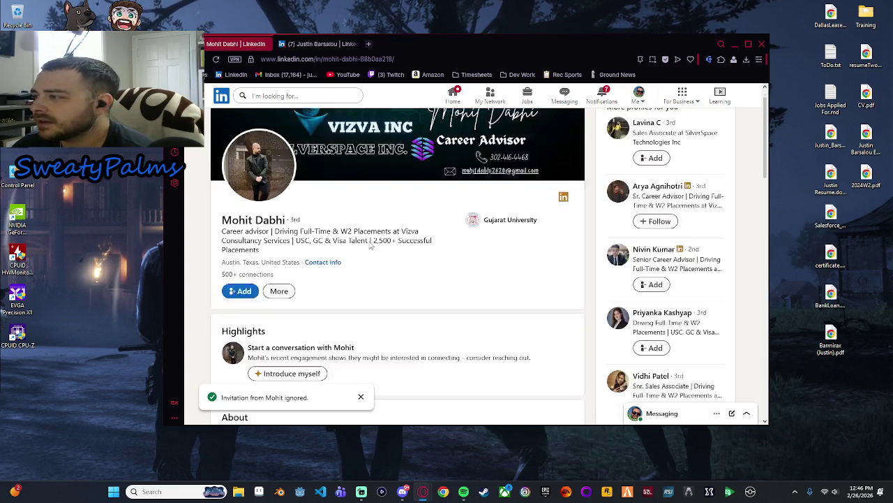
{"action": "key", "text": "alt+Left"}
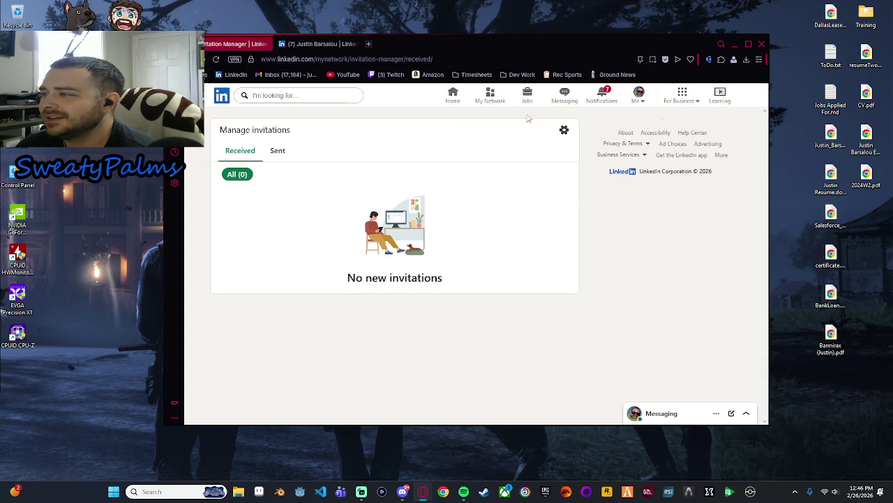
Browse notifications and open 'Who's viewed your profile', showing 26 viewers in 90 days
{"action": "left_click", "coordinate": [602, 95]}
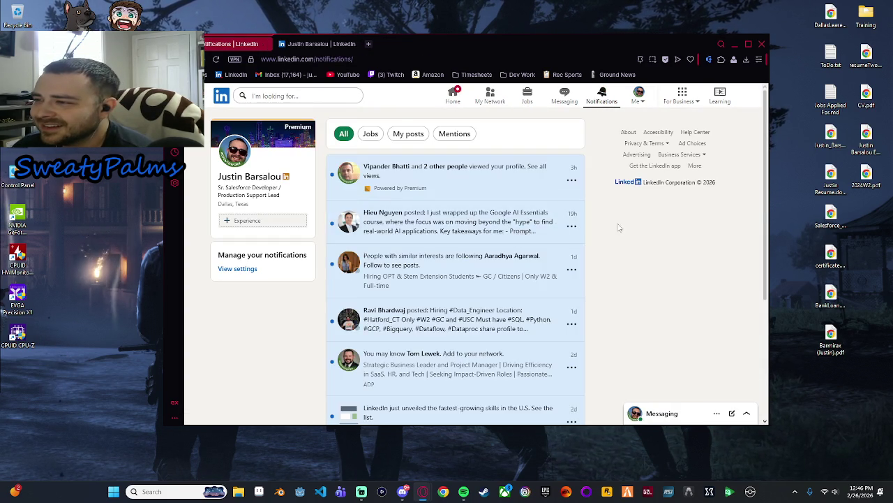
{"action": "scroll", "coordinate": [619, 227], "scroll_direction": "down", "scroll_amount": 3}
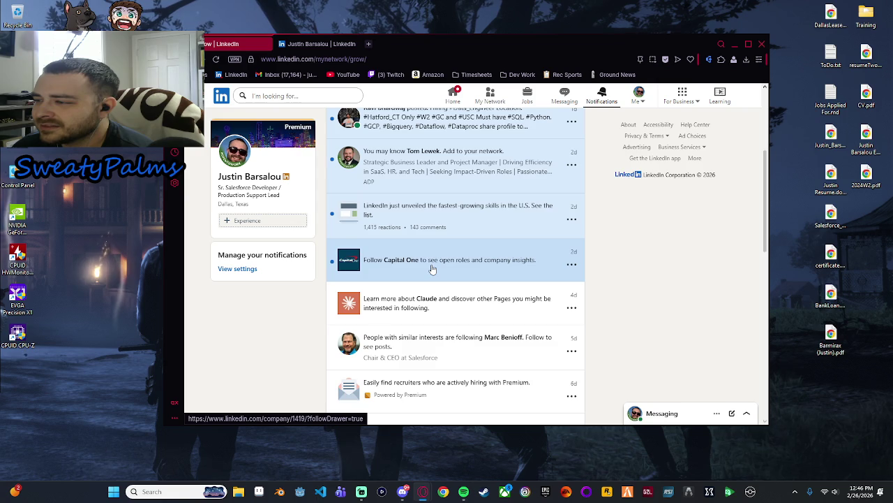
{"action": "scroll", "coordinate": [432, 269], "scroll_direction": "up", "scroll_amount": 2}
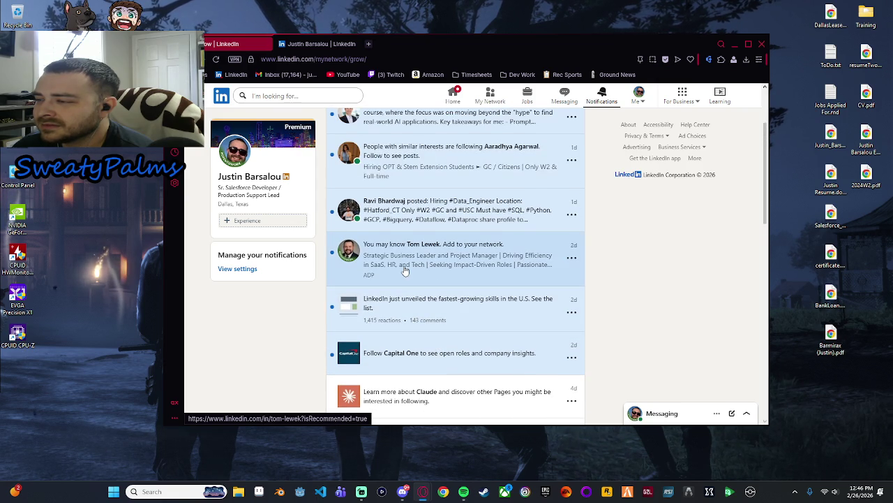
{"action": "scroll", "coordinate": [432, 270], "scroll_direction": "up", "scroll_amount": 1}
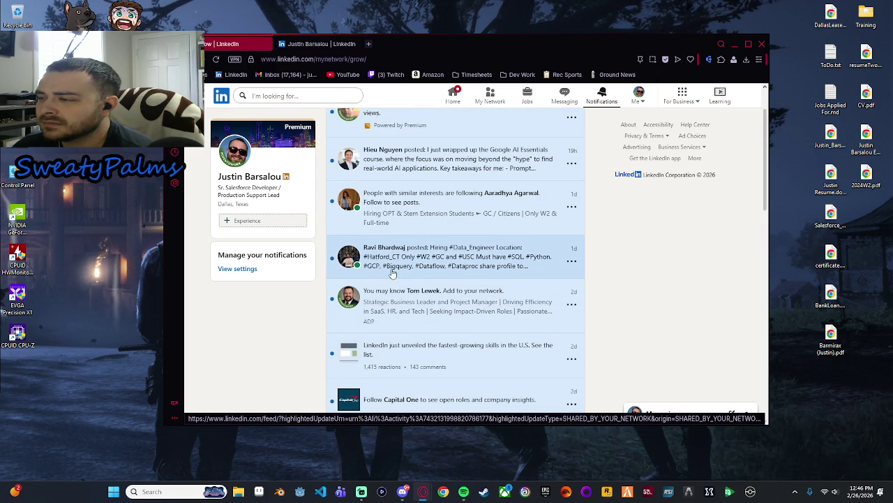
{"action": "scroll", "coordinate": [393, 277], "scroll_direction": "up", "scroll_amount": 1}
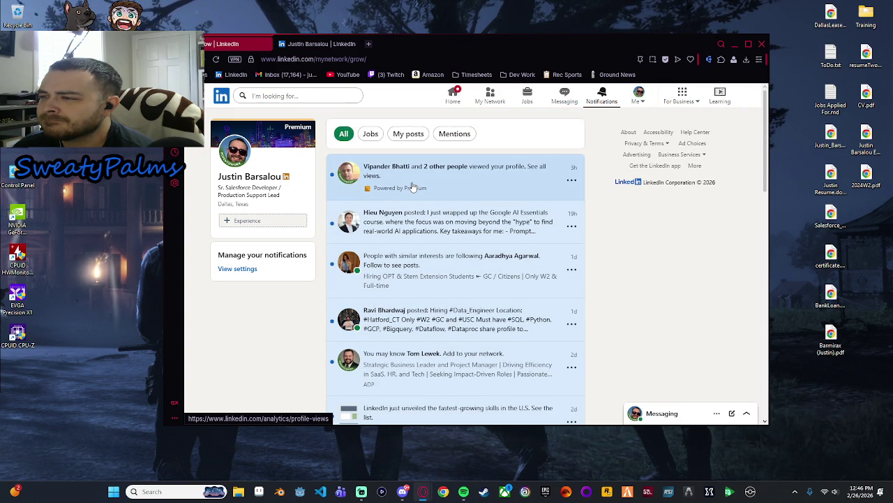
{"action": "left_click", "coordinate": [451, 192]}
{"action": "scroll", "coordinate": [430, 278], "scroll_direction": "down", "scroll_amount": 2}
{"action": "scroll", "coordinate": [431, 277], "scroll_direction": "down", "scroll_amount": 2}
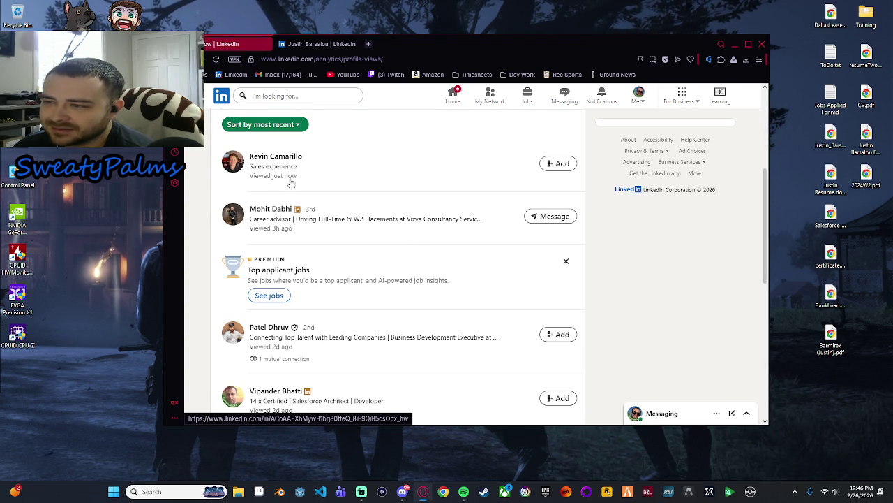
{"action": "scroll", "coordinate": [635, 275], "scroll_direction": "down", "scroll_amount": 1}
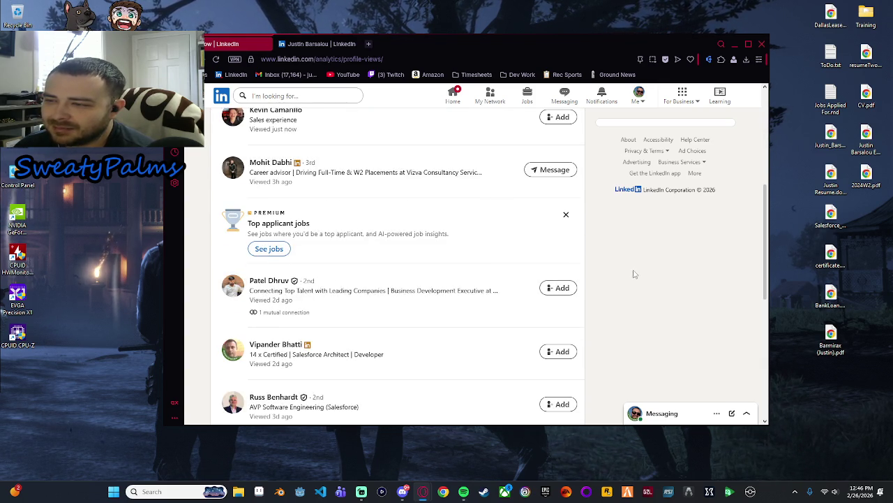
{"action": "scroll", "coordinate": [632, 274], "scroll_direction": "up", "scroll_amount": 2}
{"action": "scroll", "coordinate": [630, 273], "scroll_direction": "down", "scroll_amount": 2}
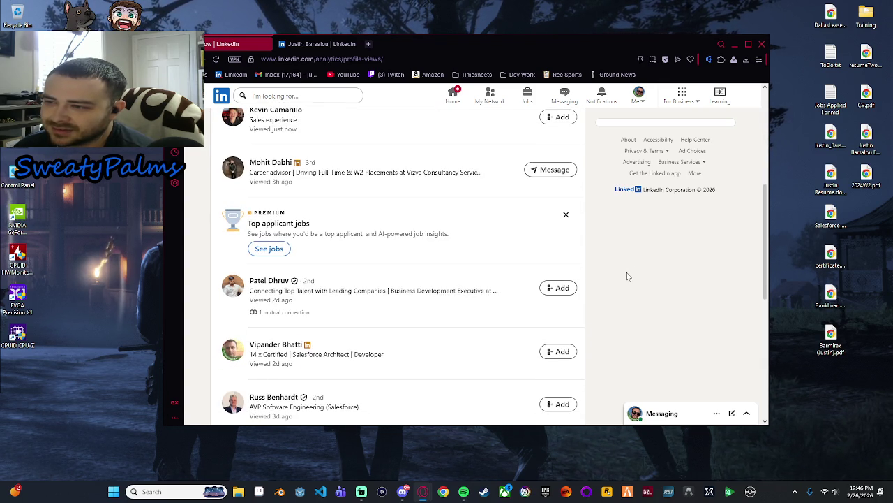
{"action": "scroll", "coordinate": [279, 171], "scroll_direction": "down", "scroll_amount": 1}
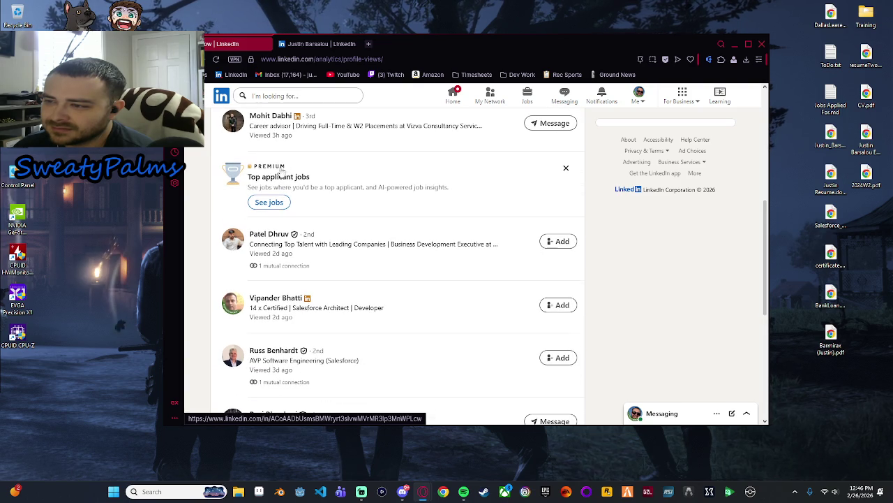
{"action": "scroll", "coordinate": [297, 183], "scroll_direction": "down", "scroll_amount": 1}
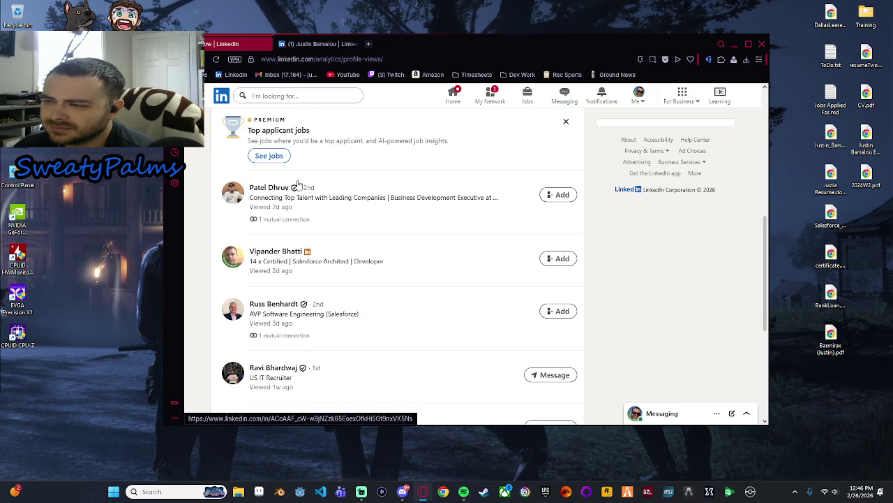
{"action": "scroll", "coordinate": [316, 222], "scroll_direction": "down", "scroll_amount": 1}
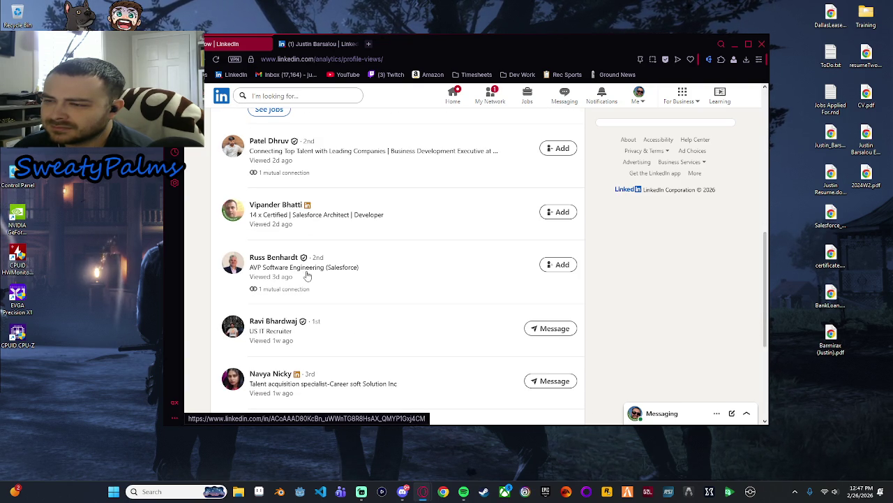
{"action": "scroll", "coordinate": [316, 279], "scroll_direction": "down", "scroll_amount": 1}
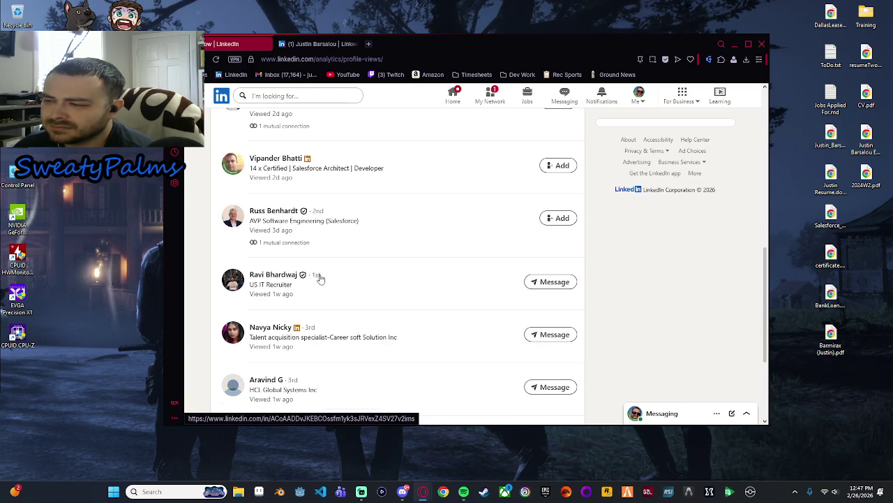
{"action": "scroll", "coordinate": [325, 274], "scroll_direction": "down", "scroll_amount": 2}
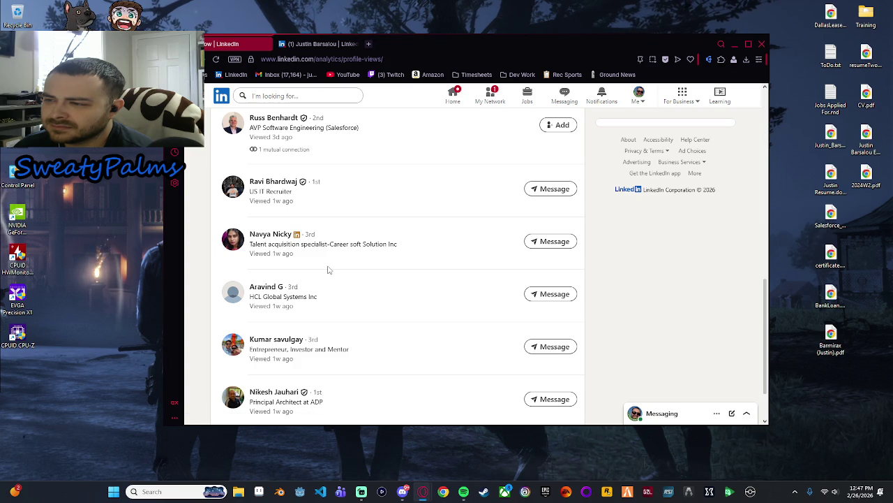
{"action": "scroll", "coordinate": [357, 255], "scroll_direction": "down", "scroll_amount": 1}
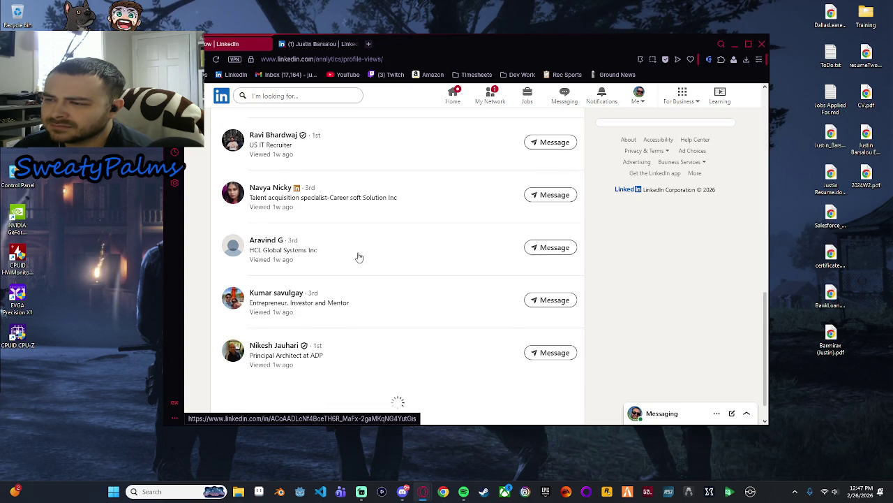
{"action": "scroll", "coordinate": [359, 258], "scroll_direction": "down", "scroll_amount": 3}
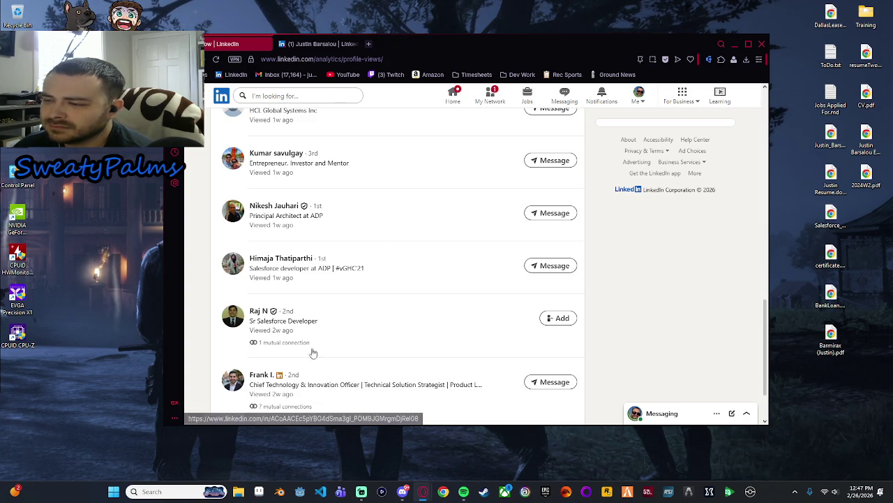
{"action": "scroll", "coordinate": [265, 276], "scroll_direction": "down", "scroll_amount": 2}
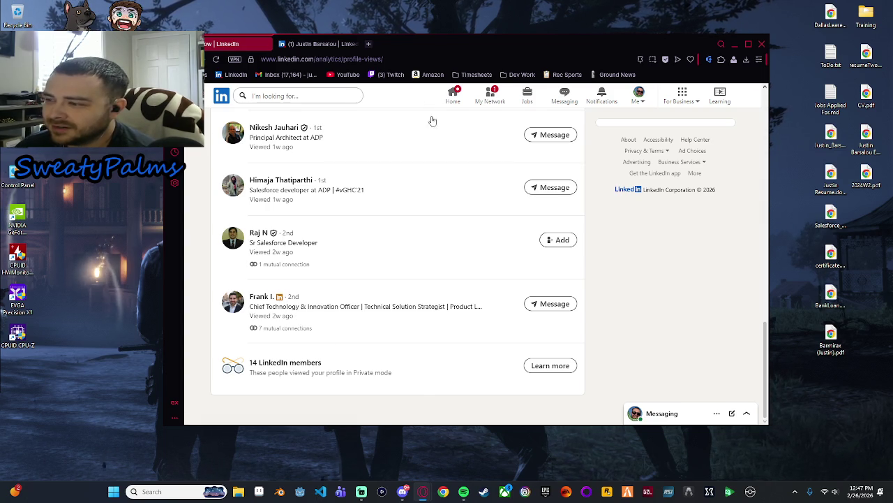
{"action": "left_click", "coordinate": [492, 103]}
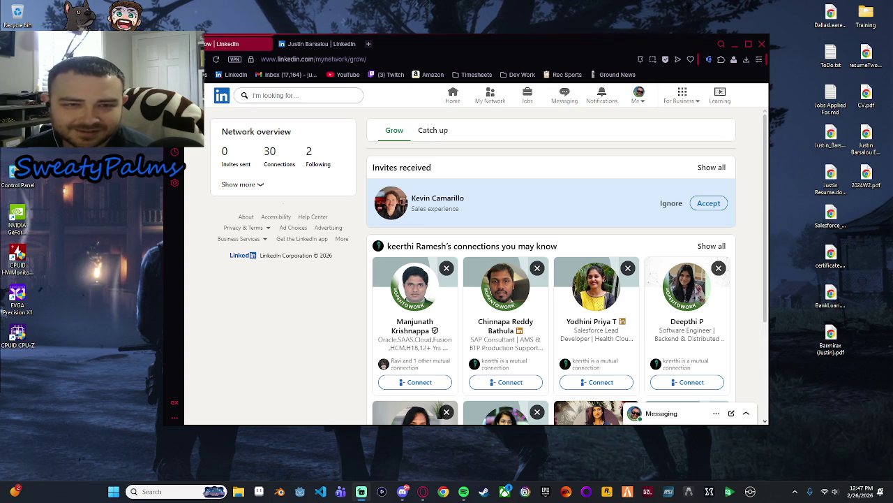
Open the profile of the person who sent the received invitation
{"action": "left_click", "coordinate": [436, 203]}
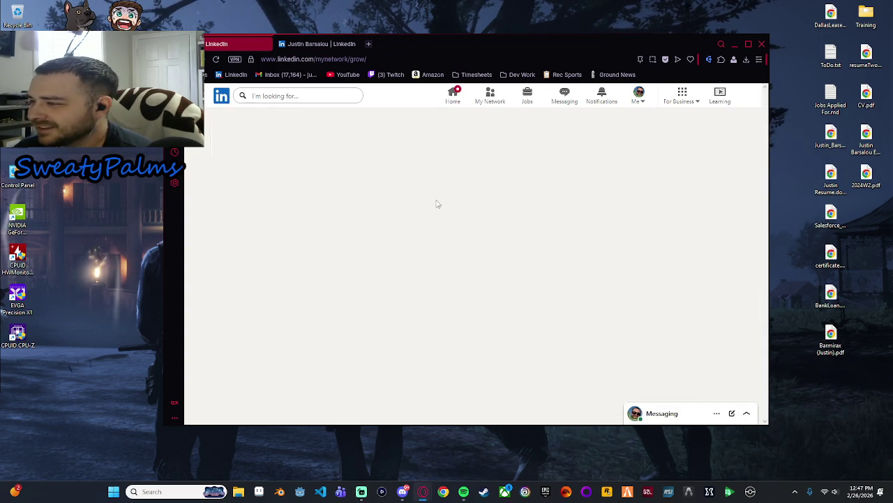
Accept the sales-experience inviter's connection invitation from their profile
{"action": "scroll", "coordinate": [310, 268], "scroll_direction": "down", "scroll_amount": 2}
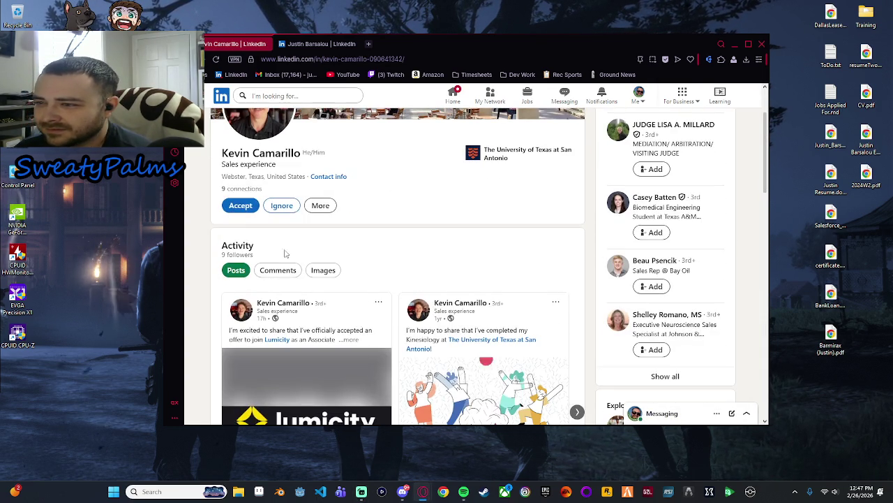
{"action": "scroll", "coordinate": [364, 308], "scroll_direction": "down", "scroll_amount": 1}
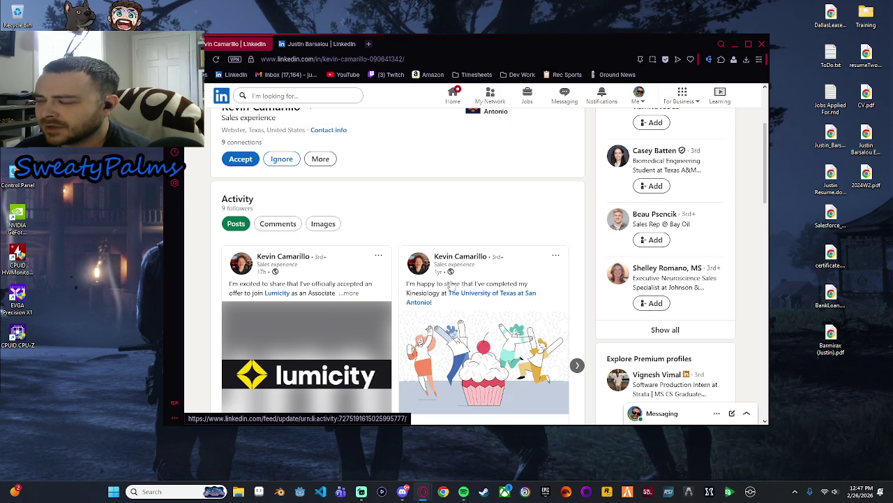
{"action": "scroll", "coordinate": [294, 201], "scroll_direction": "up", "scroll_amount": 2}
{"action": "scroll", "coordinate": [294, 201], "scroll_direction": "down", "scroll_amount": 3}
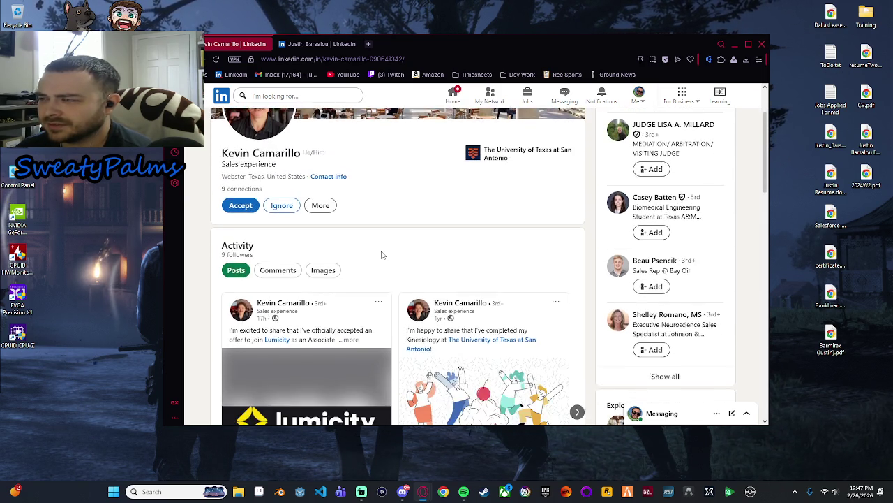
{"action": "left_click", "coordinate": [240, 113]}
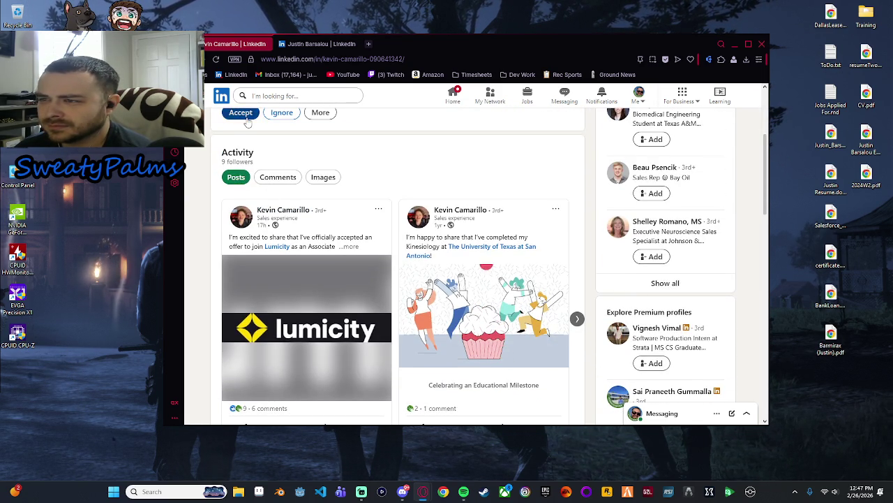
Read through the new connection's profile
{"action": "scroll", "coordinate": [391, 339], "scroll_direction": "down", "scroll_amount": 4}
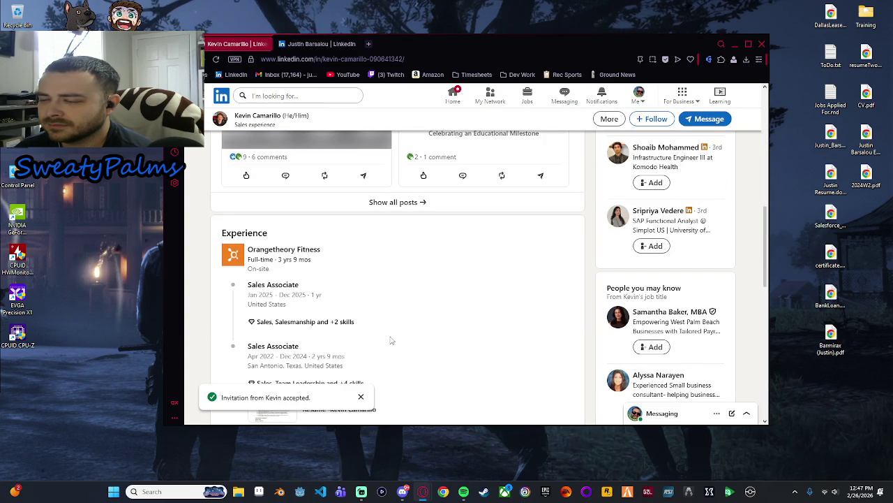
{"action": "scroll", "coordinate": [396, 338], "scroll_direction": "down", "scroll_amount": 2}
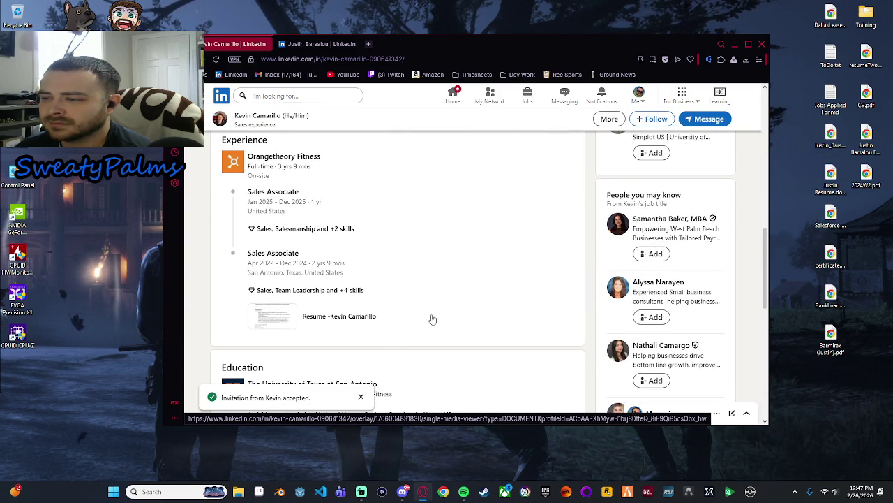
{"action": "scroll", "coordinate": [463, 320], "scroll_direction": "down", "scroll_amount": 2}
{"action": "scroll", "coordinate": [461, 319], "scroll_direction": "down", "scroll_amount": 3}
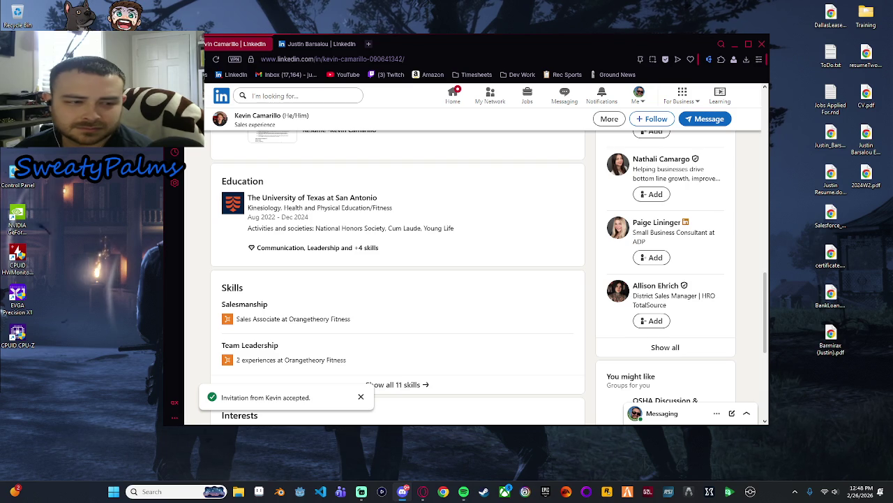
{"action": "scroll", "coordinate": [564, 268], "scroll_direction": "up", "scroll_amount": 5}
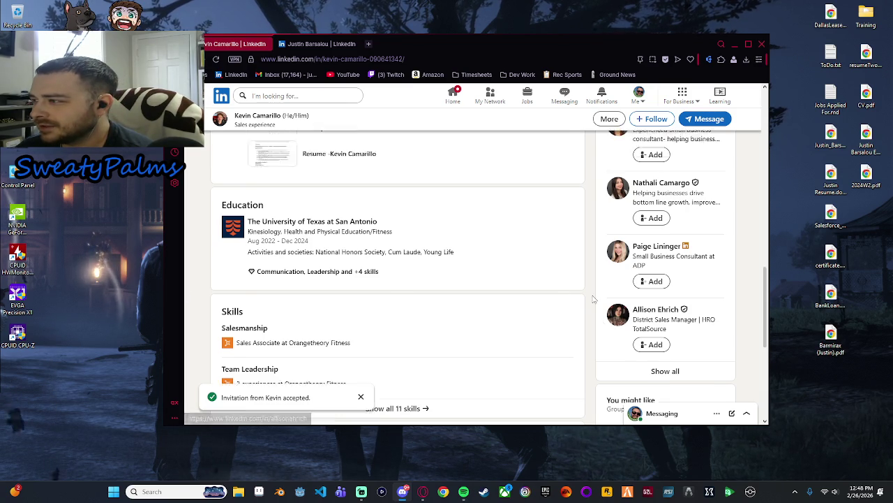
{"action": "scroll", "coordinate": [555, 275], "scroll_direction": "up", "scroll_amount": 3}
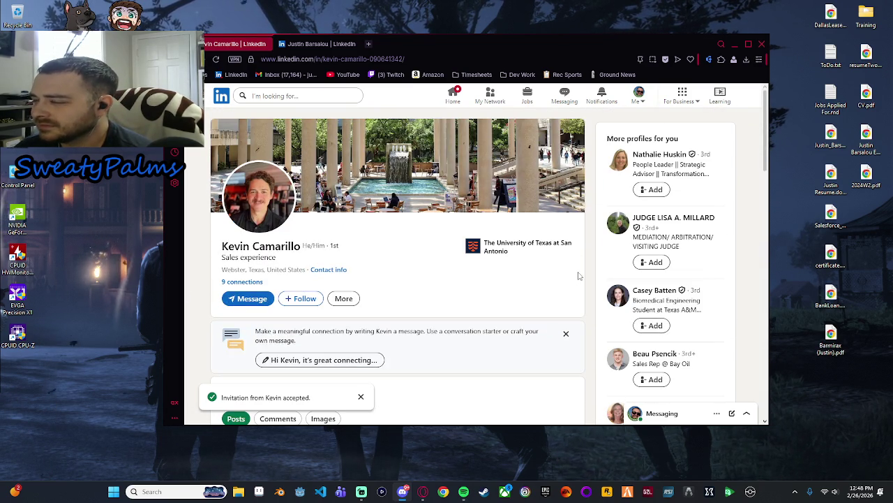
{"action": "scroll", "coordinate": [554, 279], "scroll_direction": "down", "scroll_amount": 15}
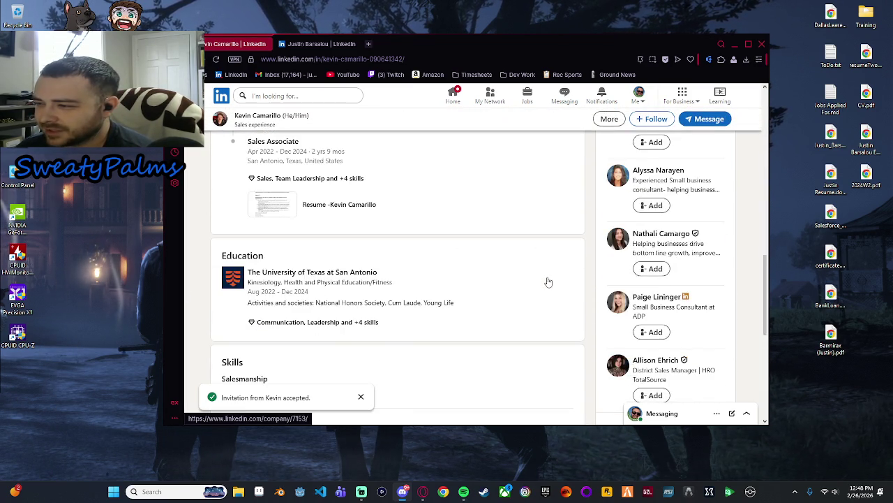
{"action": "scroll", "coordinate": [549, 283], "scroll_direction": "up", "scroll_amount": 5}
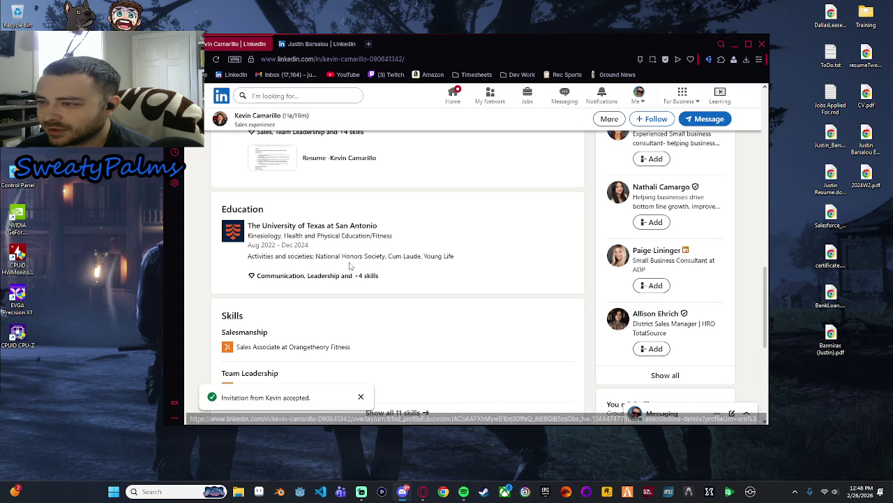
{"action": "scroll", "coordinate": [294, 259], "scroll_direction": "up", "scroll_amount": 2}
{"action": "scroll", "coordinate": [333, 277], "scroll_direction": "down", "scroll_amount": 3}
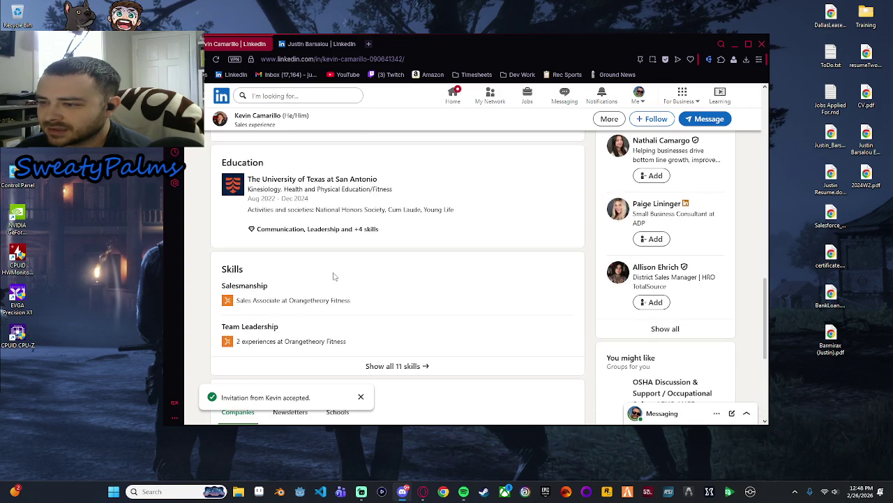
{"action": "scroll", "coordinate": [333, 277], "scroll_direction": "up", "scroll_amount": 6}
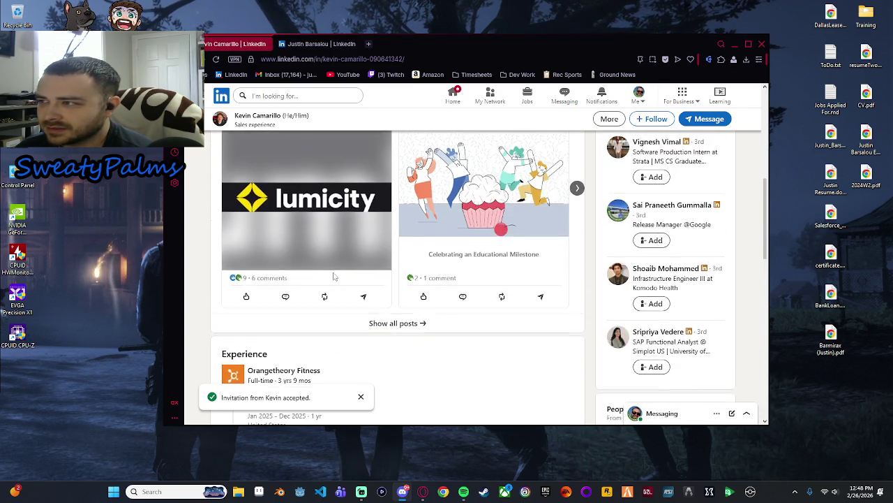
{"action": "scroll", "coordinate": [334, 275], "scroll_direction": "up", "scroll_amount": 2}
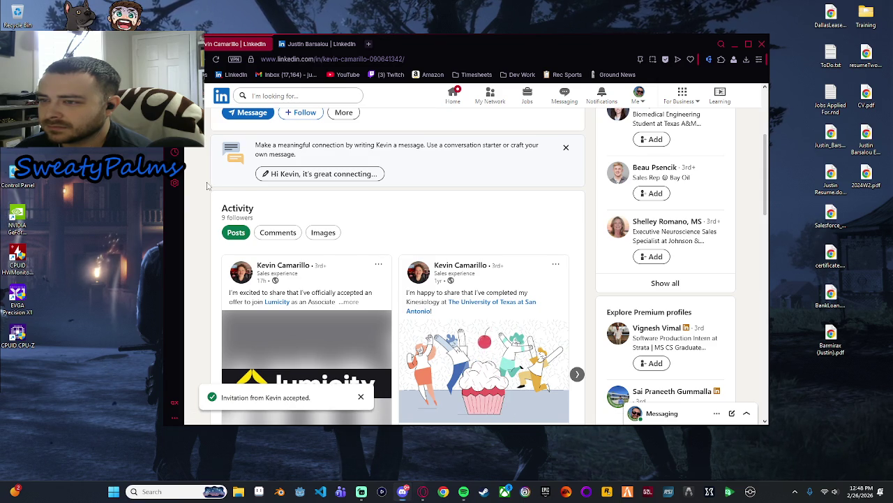
{"action": "scroll", "coordinate": [208, 192], "scroll_direction": "down", "scroll_amount": 7}
{"action": "scroll", "coordinate": [209, 203], "scroll_direction": "up", "scroll_amount": 10}
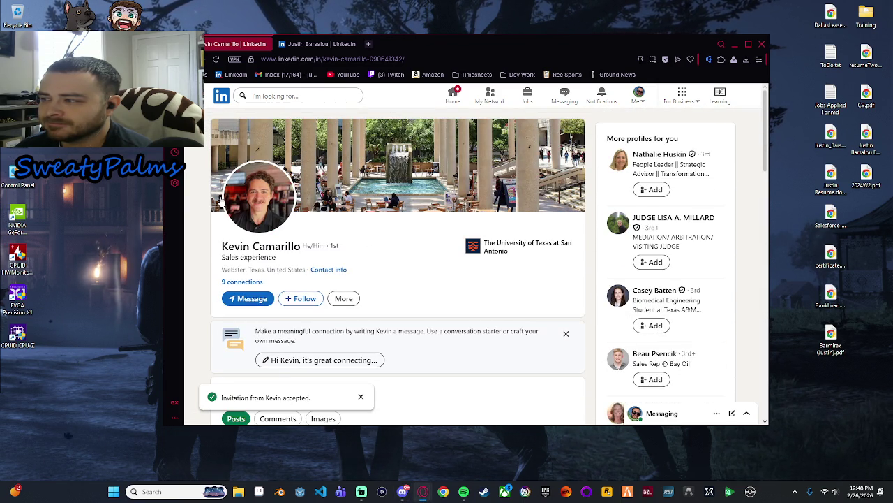
{"action": "scroll", "coordinate": [280, 210], "scroll_direction": "down", "scroll_amount": 6}
{"action": "scroll", "coordinate": [399, 205], "scroll_direction": "up", "scroll_amount": 3}
{"action": "scroll", "coordinate": [543, 260], "scroll_direction": "down", "scroll_amount": 2}
{"action": "scroll", "coordinate": [544, 260], "scroll_direction": "down", "scroll_amount": 1}
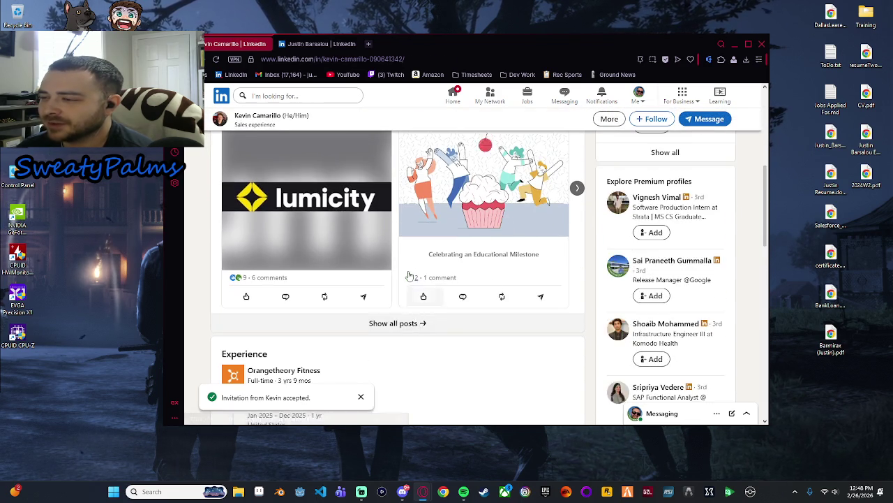
View all of their posts, then return to the home feed
{"action": "left_click", "coordinate": [395, 321]}
{"action": "scroll", "coordinate": [419, 251], "scroll_direction": "down", "scroll_amount": 3}
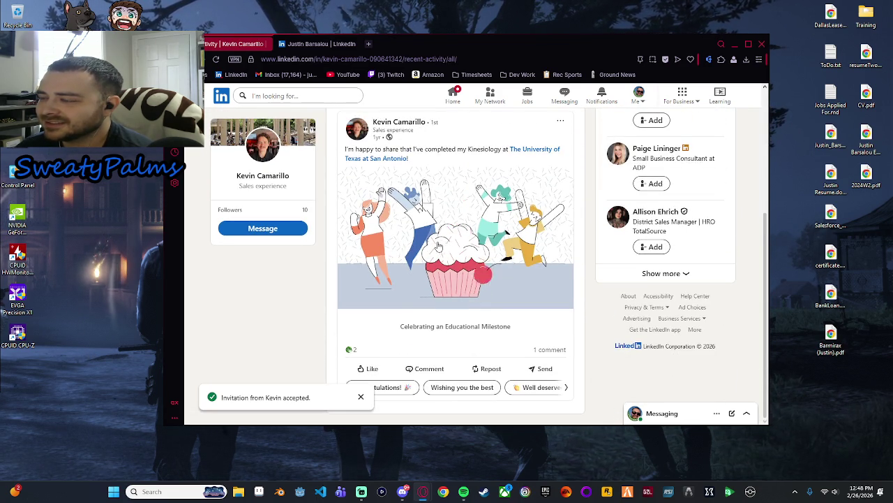
{"action": "scroll", "coordinate": [426, 241], "scroll_direction": "up", "scroll_amount": 3}
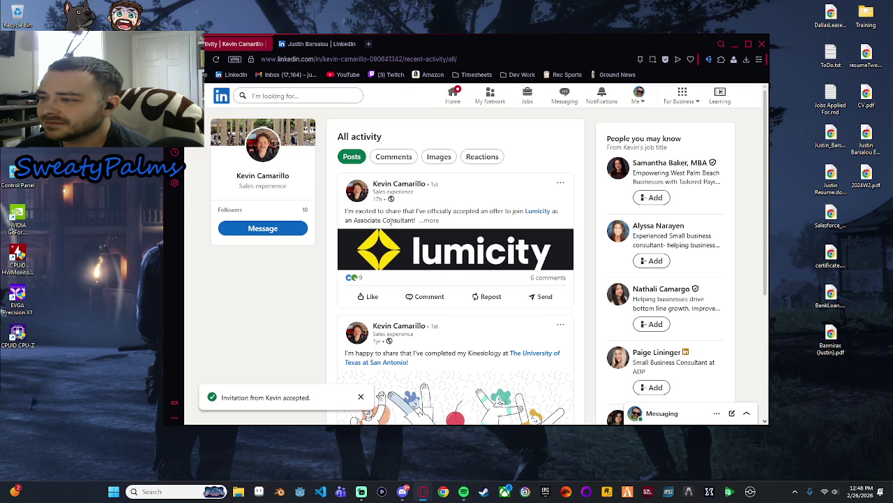
{"action": "left_click", "coordinate": [219, 95]}
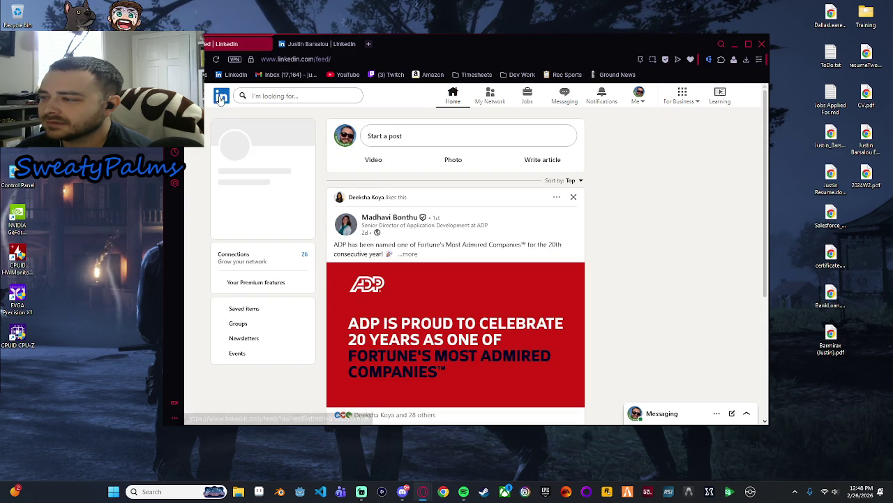
{"action": "scroll", "coordinate": [443, 242], "scroll_direction": "down", "scroll_amount": 1}
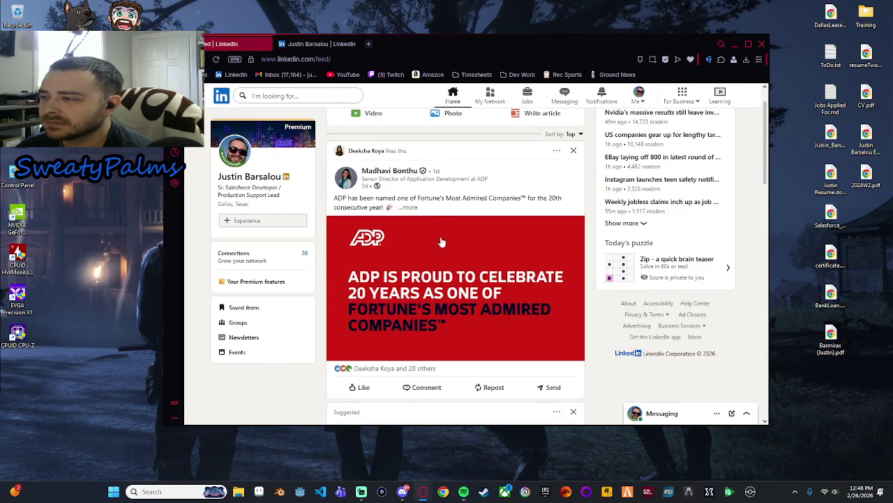
{"action": "left_click", "coordinate": [408, 207]}
{"action": "scroll", "coordinate": [401, 210], "scroll_direction": "down", "scroll_amount": 2}
{"action": "left_click", "coordinate": [357, 349]}
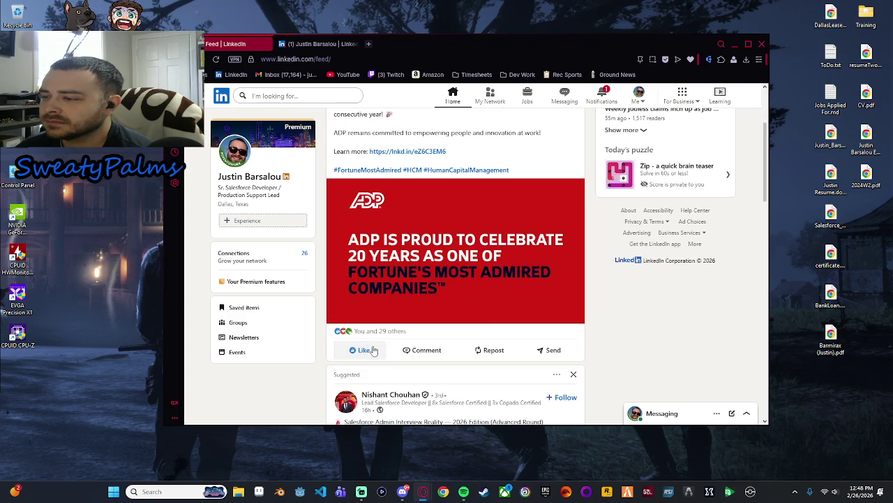
{"action": "scroll", "coordinate": [612, 292], "scroll_direction": "up", "scroll_amount": 1}
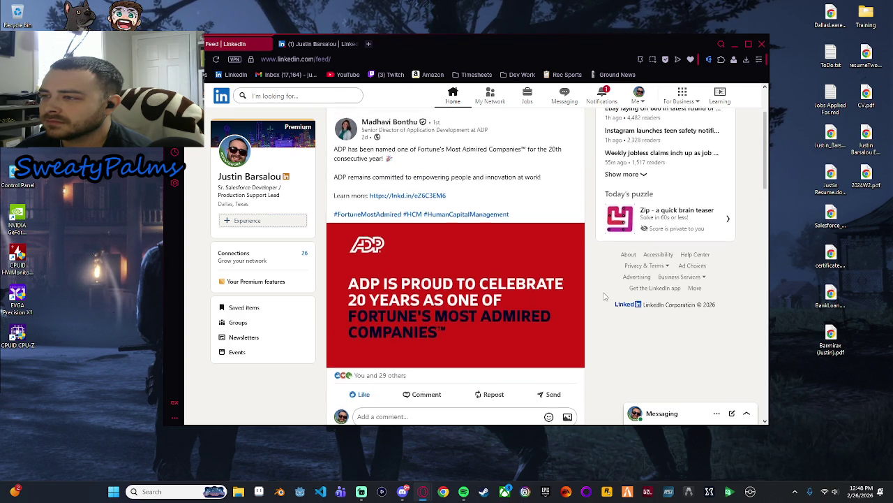
{"action": "scroll", "coordinate": [442, 194], "scroll_direction": "down", "scroll_amount": 6}
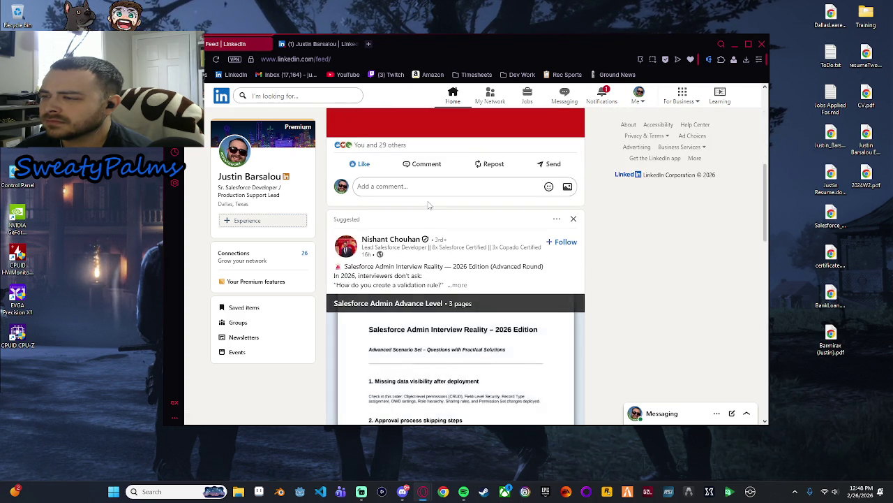
{"action": "scroll", "coordinate": [449, 225], "scroll_direction": "down", "scroll_amount": 10}
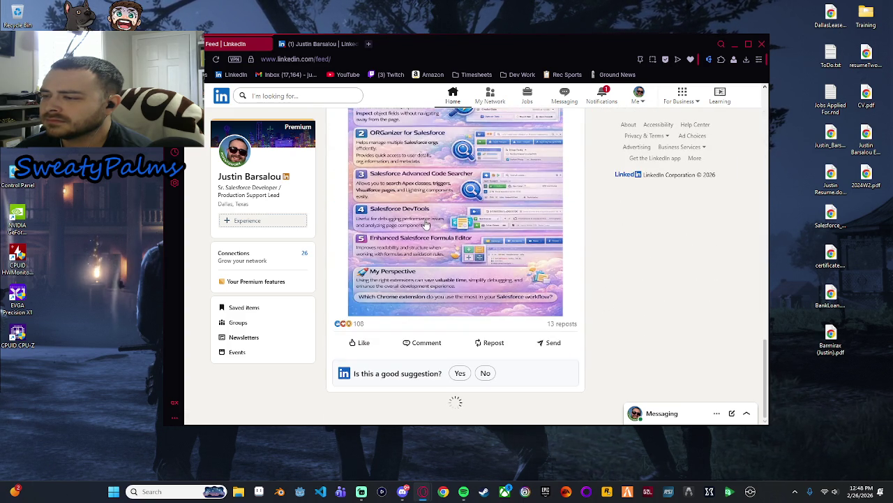
{"action": "scroll", "coordinate": [449, 225], "scroll_direction": "down", "scroll_amount": 5}
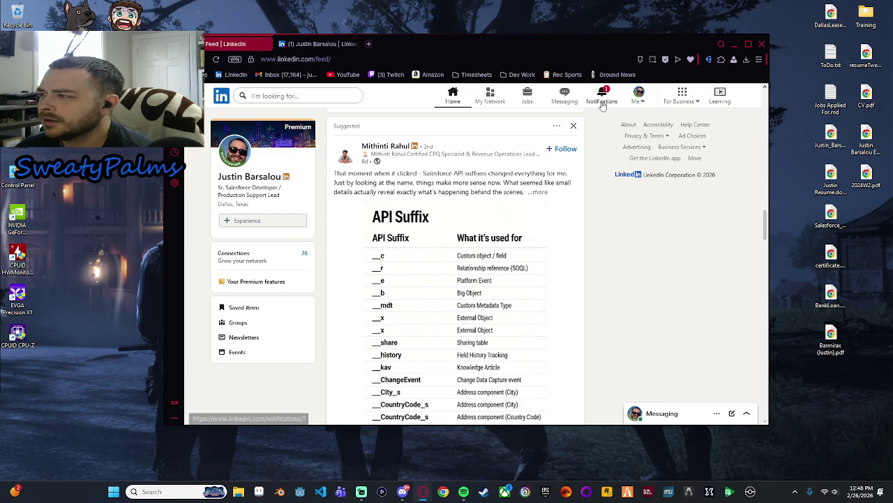
{"action": "left_click", "coordinate": [602, 96]}
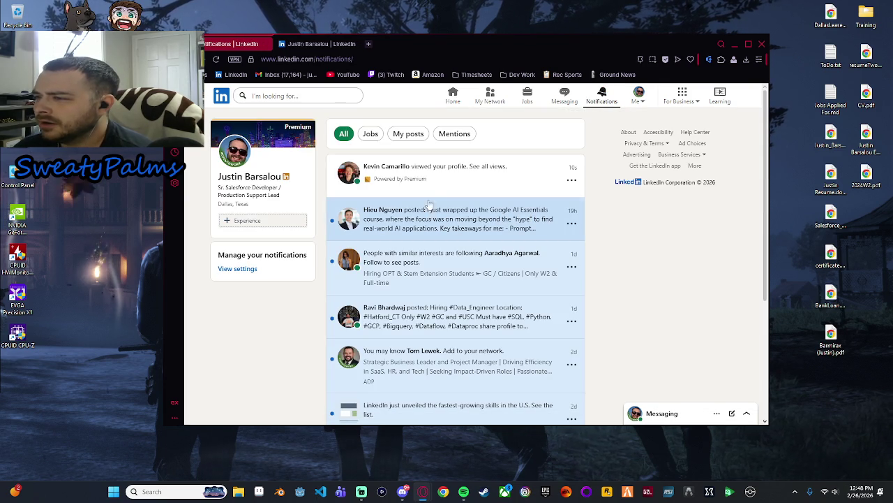
{"action": "key", "text": "alt+Left"}
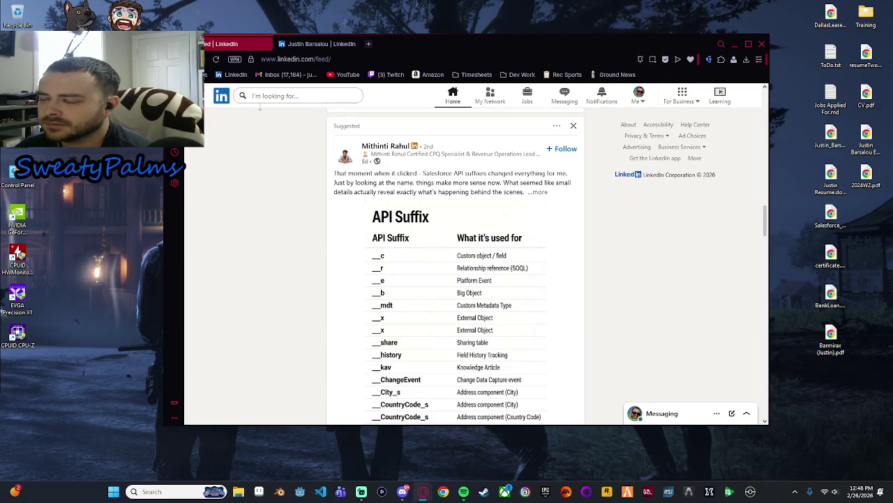
{"action": "left_click", "coordinate": [286, 179]}
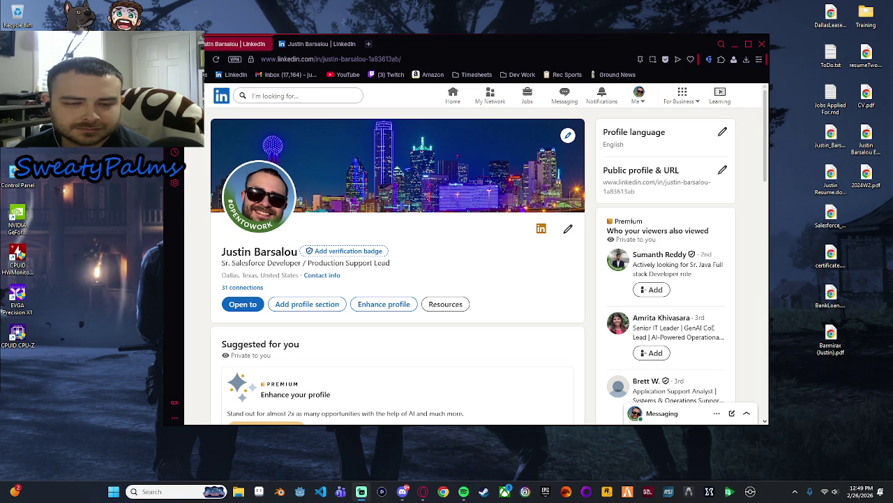
Scroll to Experience and expand the full ADP job description
{"action": "scroll", "coordinate": [440, 253], "scroll_direction": "down", "scroll_amount": 5}
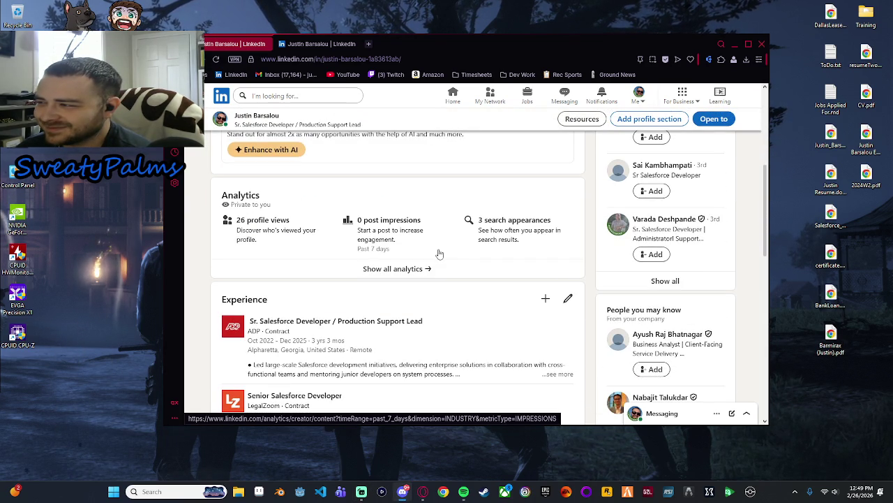
{"action": "scroll", "coordinate": [493, 238], "scroll_direction": "down", "scroll_amount": 1}
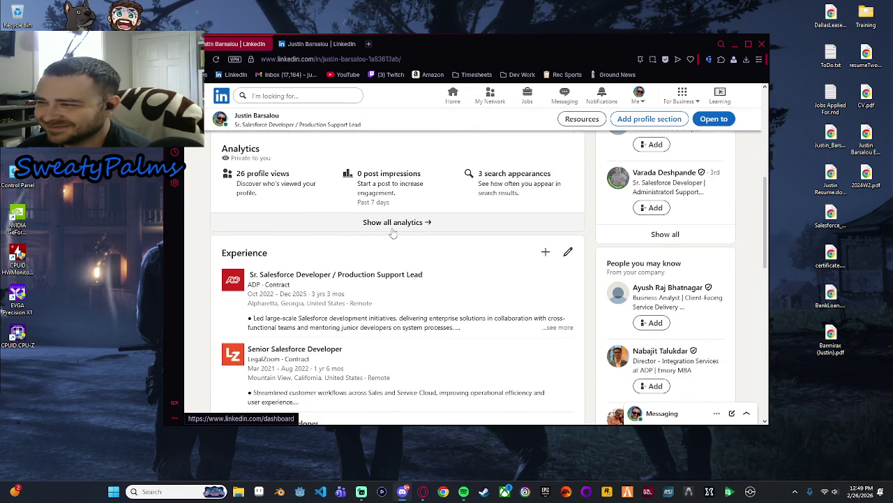
{"action": "scroll", "coordinate": [393, 234], "scroll_direction": "down", "scroll_amount": 3}
{"action": "left_click", "coordinate": [557, 188]}
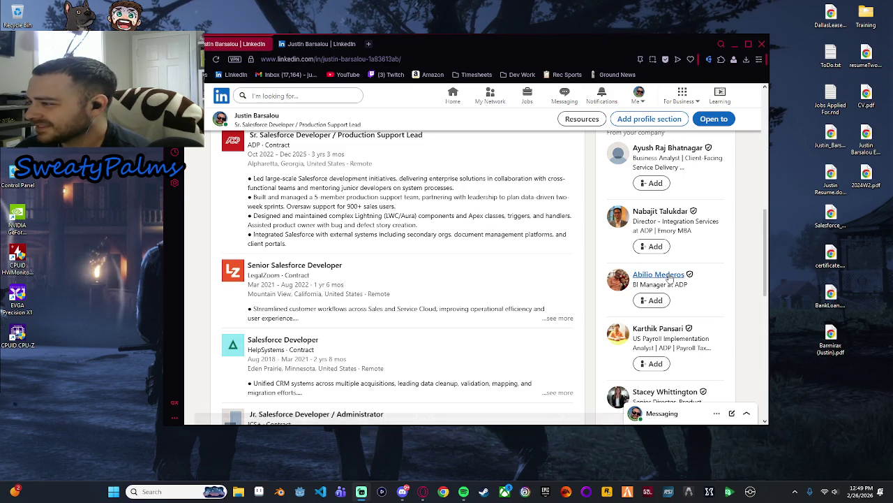
Scroll back up the profile and open the Add to profile sections dialog
{"action": "scroll", "coordinate": [718, 308], "scroll_direction": "up", "scroll_amount": 10}
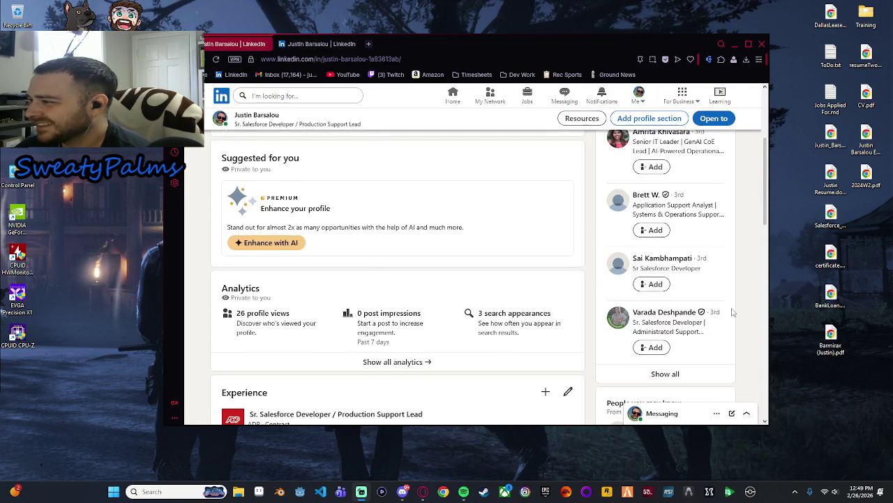
{"action": "scroll", "coordinate": [732, 312], "scroll_direction": "up", "scroll_amount": 3}
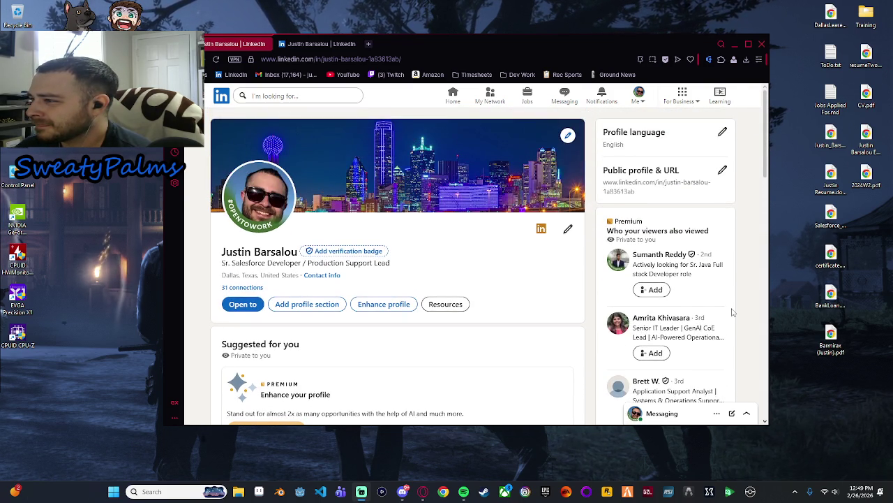
{"action": "scroll", "coordinate": [732, 311], "scroll_direction": "down", "scroll_amount": 5}
{"action": "scroll", "coordinate": [732, 310], "scroll_direction": "up", "scroll_amount": 5}
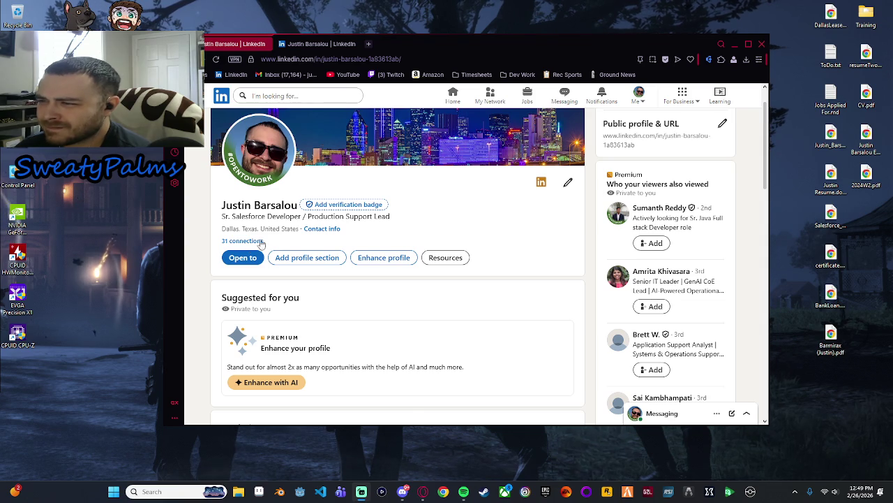
{"action": "scroll", "coordinate": [365, 265], "scroll_direction": "down", "scroll_amount": 5}
{"action": "scroll", "coordinate": [349, 272], "scroll_direction": "up", "scroll_amount": 6}
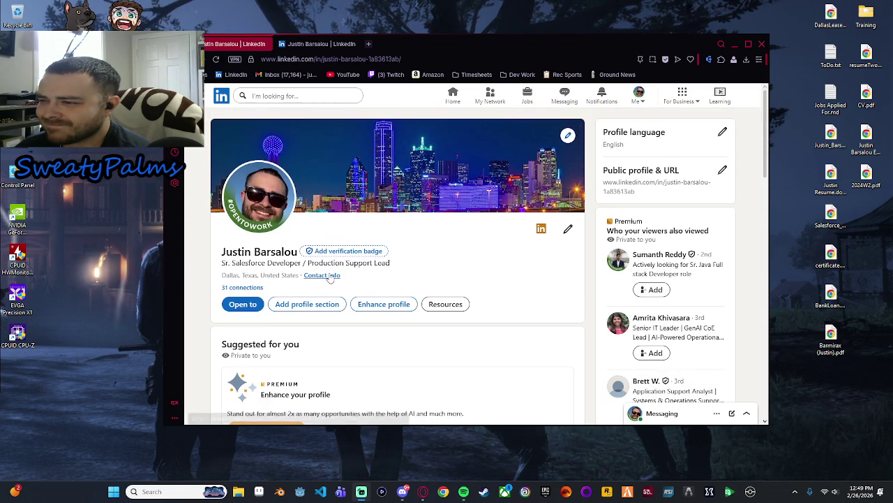
{"action": "scroll", "coordinate": [331, 276], "scroll_direction": "down", "scroll_amount": 2}
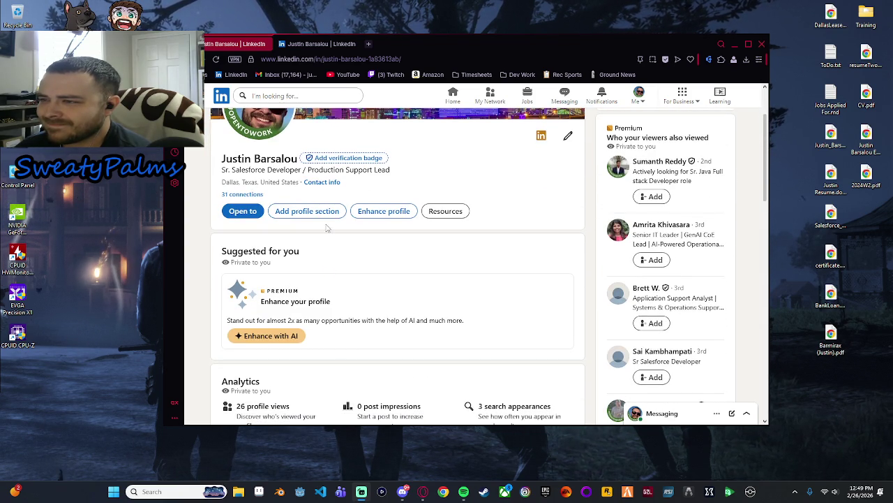
{"action": "left_click", "coordinate": [329, 214]}
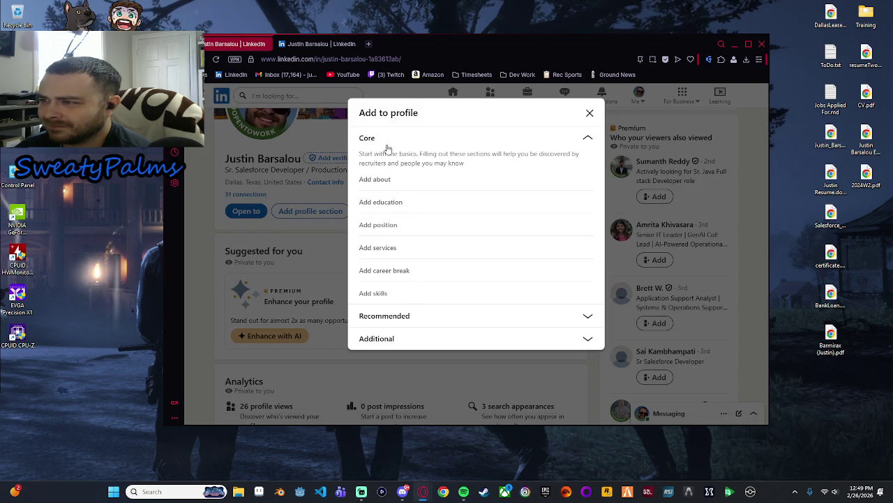
{"action": "left_click", "coordinate": [388, 315]}
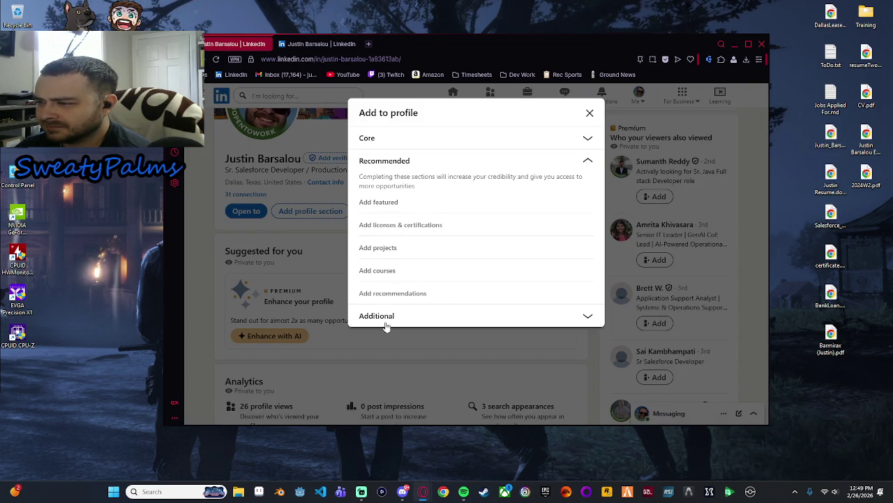
{"action": "left_click", "coordinate": [384, 316]}
{"action": "scroll", "coordinate": [398, 258], "scroll_direction": "down", "scroll_amount": 3}
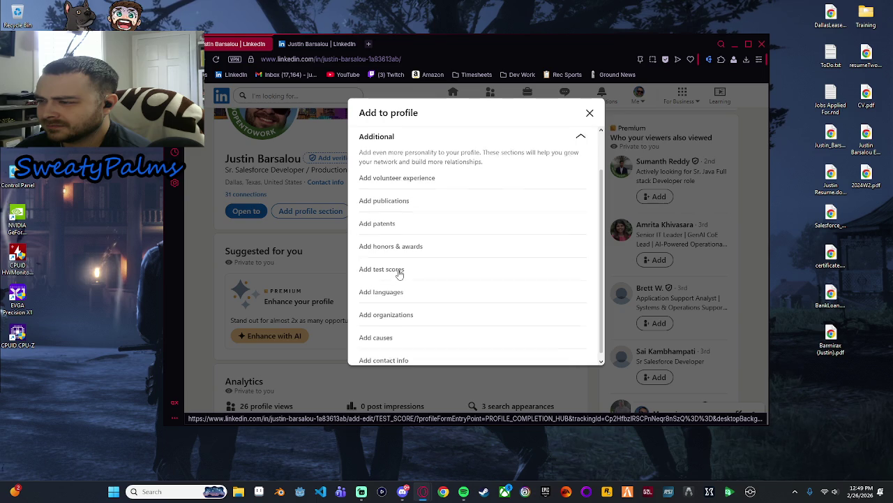
{"action": "left_click", "coordinate": [312, 294]}
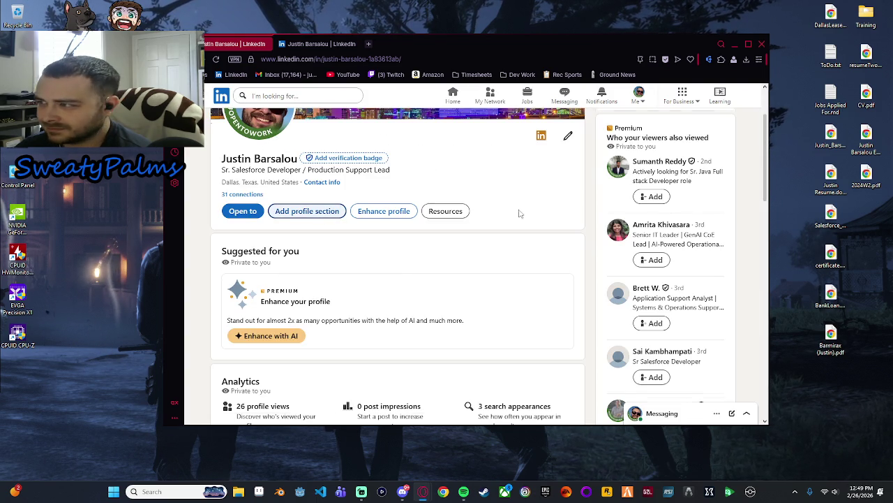
{"action": "scroll", "coordinate": [518, 213], "scroll_direction": "up", "scroll_amount": 2}
{"action": "scroll", "coordinate": [348, 319], "scroll_direction": "down", "scroll_amount": 5}
{"action": "scroll", "coordinate": [365, 337], "scroll_direction": "up", "scroll_amount": 4}
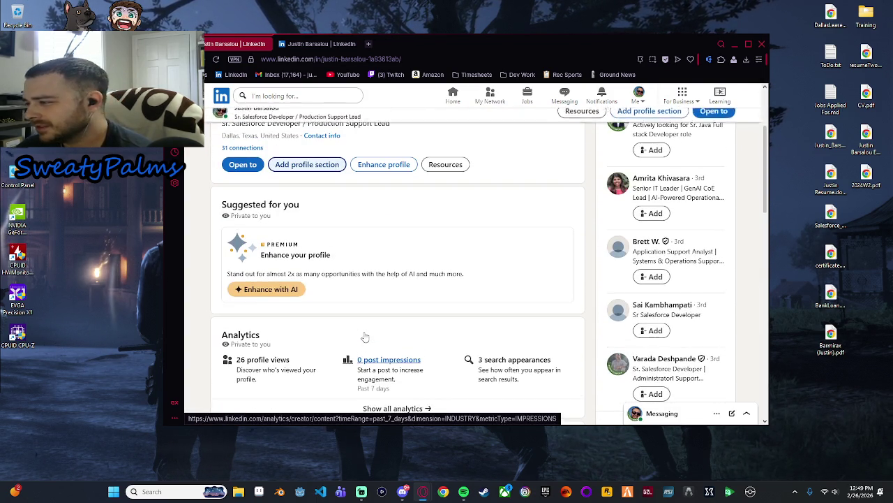
{"action": "scroll", "coordinate": [429, 323], "scroll_direction": "up", "scroll_amount": 3}
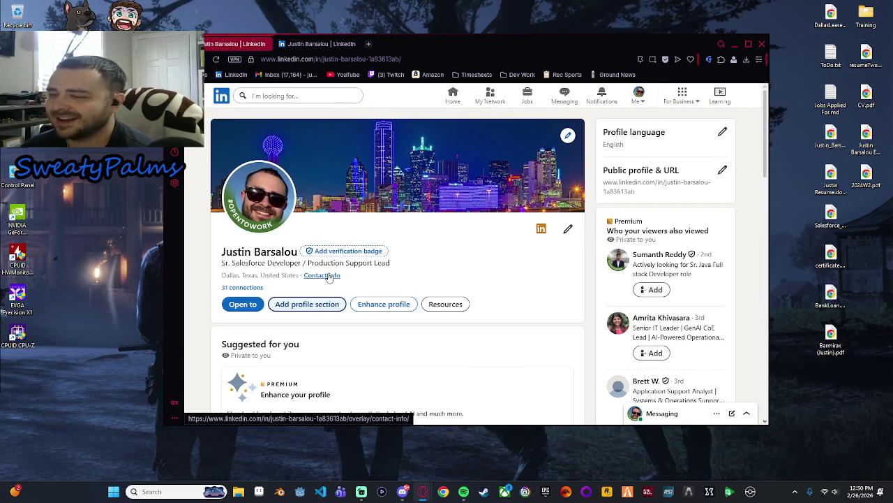
{"action": "left_click", "coordinate": [446, 305]}
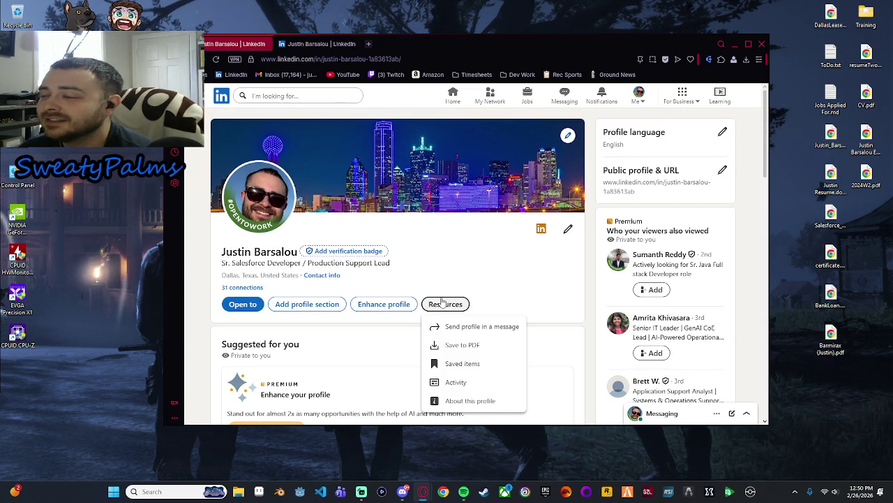
Close the resources menu and begin 'Open to' > 'Finding a new job' preferences
{"action": "left_click", "coordinate": [450, 309]}
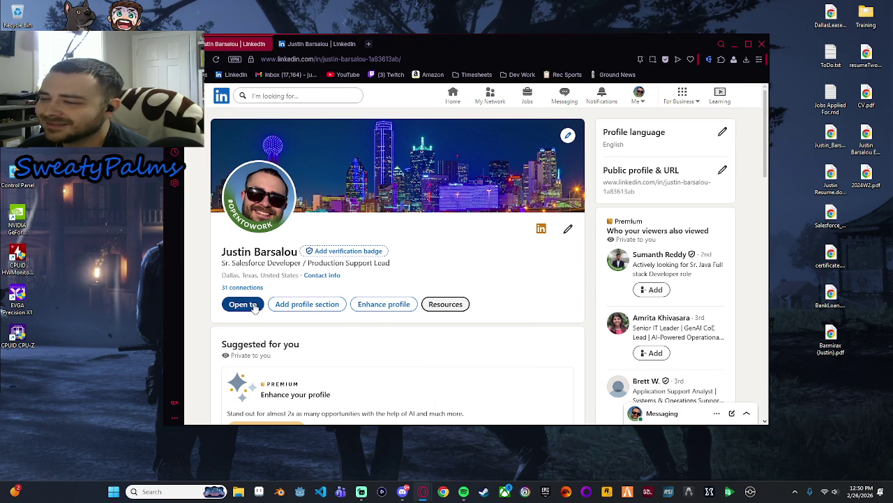
{"action": "left_click", "coordinate": [255, 308]}
{"action": "scroll", "coordinate": [253, 308], "scroll_direction": "down", "scroll_amount": 1}
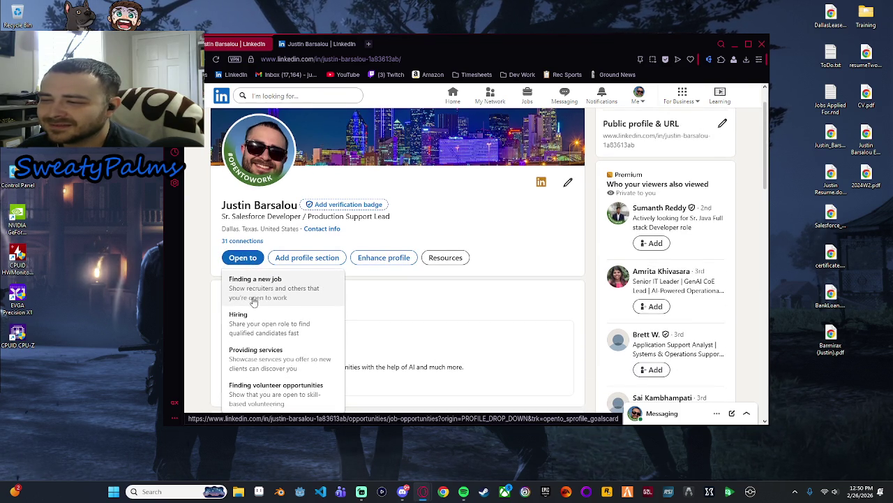
{"action": "scroll", "coordinate": [332, 295], "scroll_direction": "down", "scroll_amount": 1}
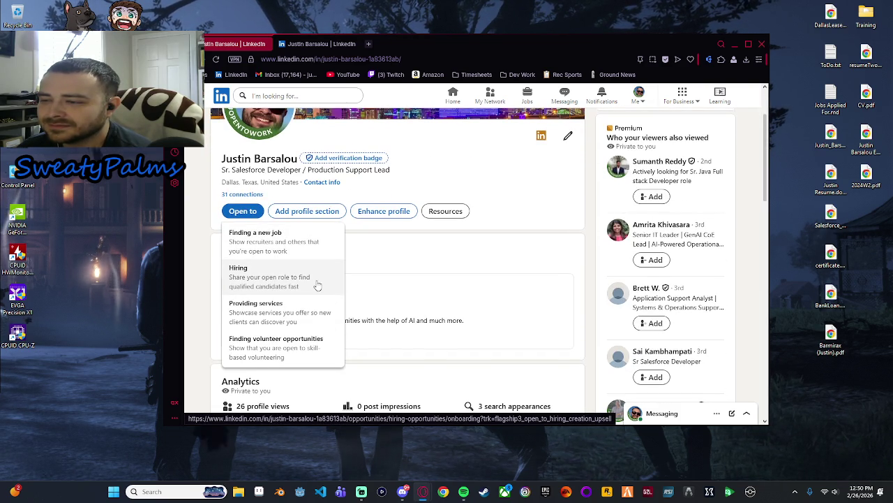
{"action": "left_click", "coordinate": [308, 246]}
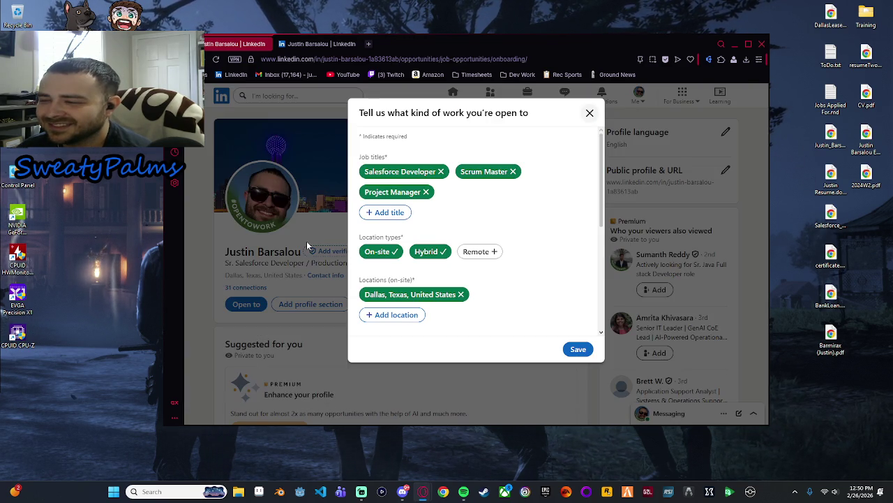
Save Salesforce Developer, Scrum Master and Project Manager preferences, visible to All LinkedIn members, without posting
{"action": "left_click", "coordinate": [582, 353]}
{"action": "scroll", "coordinate": [439, 320], "scroll_direction": "down", "scroll_amount": 1}
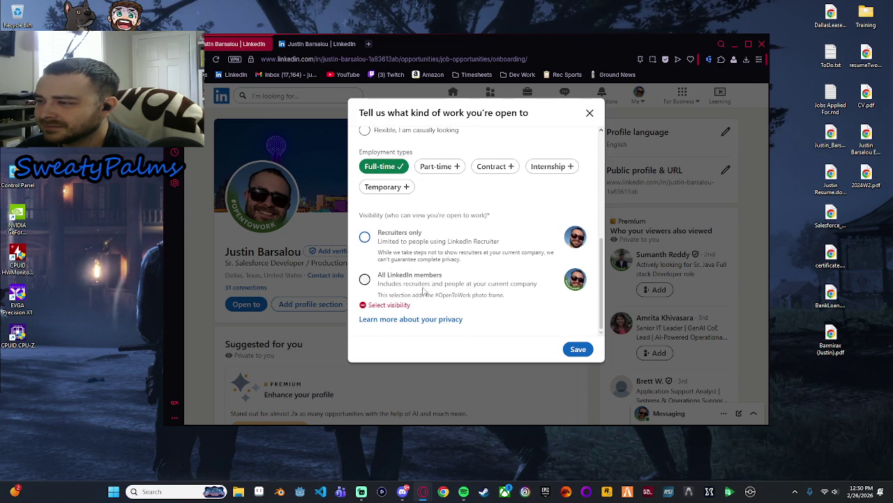
{"action": "left_click", "coordinate": [365, 279]}
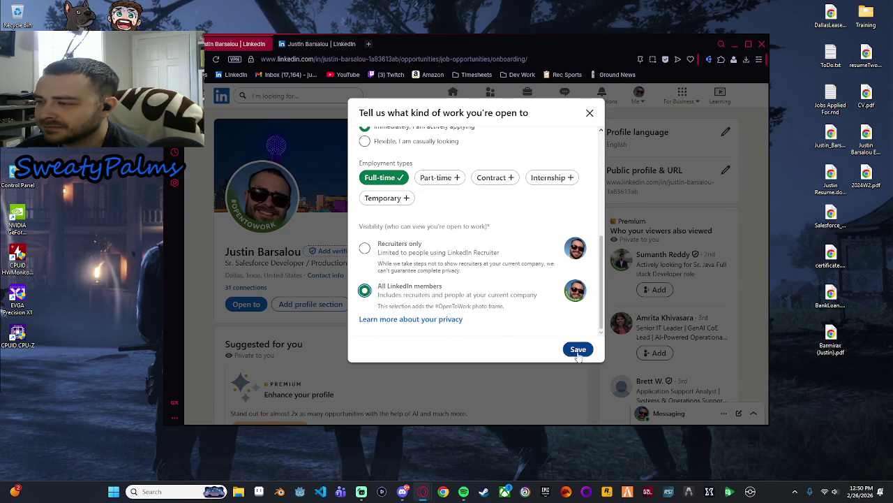
{"action": "left_click", "coordinate": [575, 352]}
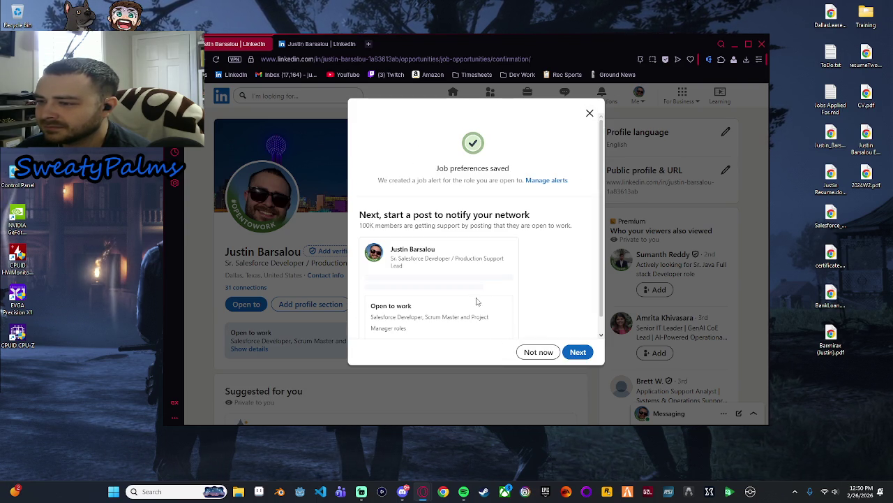
{"action": "scroll", "coordinate": [578, 329], "scroll_direction": "down", "scroll_amount": 1}
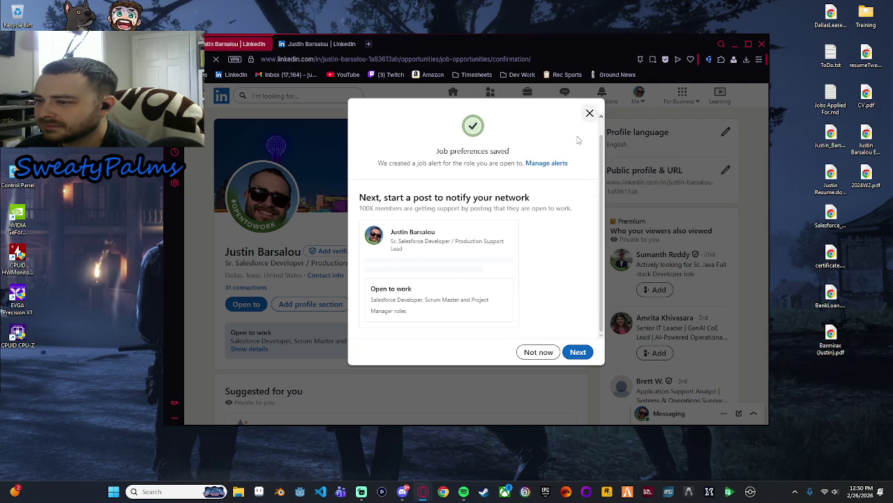
{"action": "left_click", "coordinate": [590, 116]}
Scroll the profile and return to the home feed
{"action": "scroll", "coordinate": [271, 318], "scroll_direction": "down", "scroll_amount": 2}
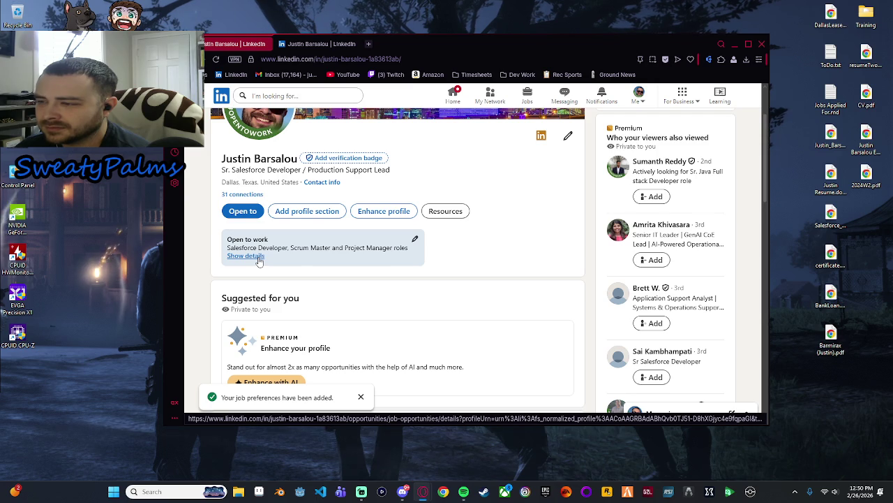
{"action": "scroll", "coordinate": [468, 272], "scroll_direction": "down", "scroll_amount": 2}
{"action": "scroll", "coordinate": [576, 303], "scroll_direction": "up", "scroll_amount": 3}
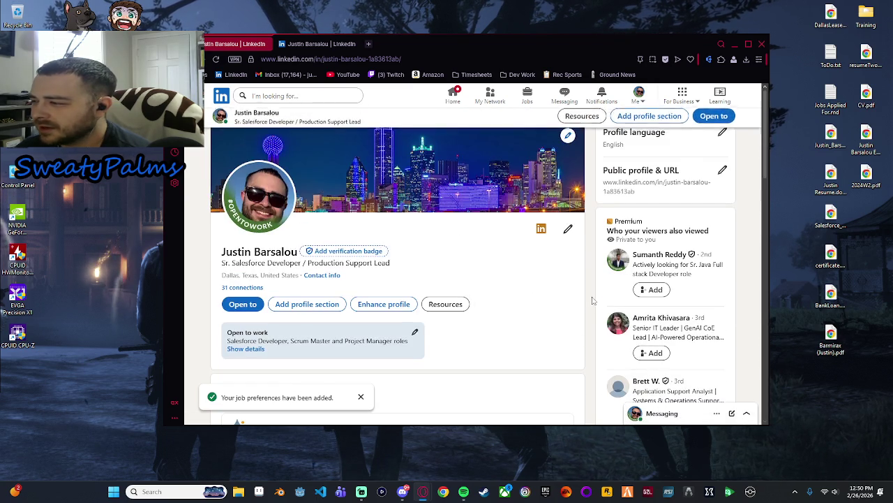
{"action": "left_click", "coordinate": [463, 95]}
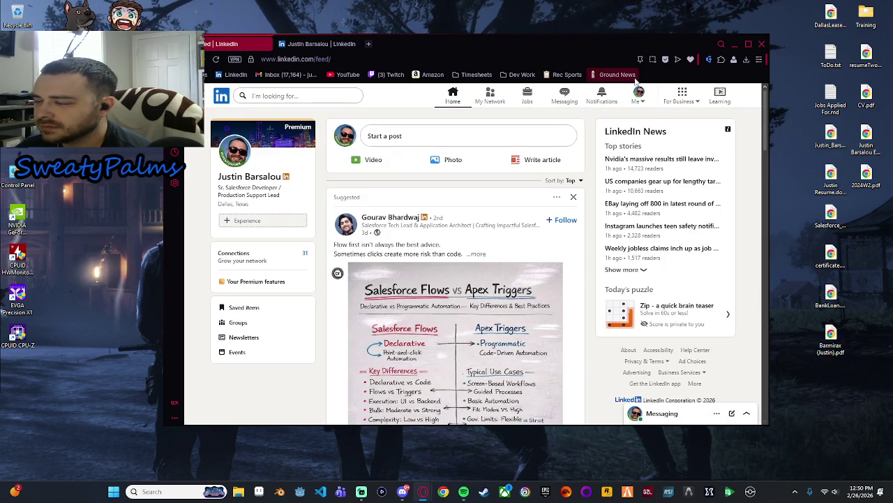
Close the extra profile tab and briefly view the Capital One Senior Software Engineer posting from Jobs
{"action": "left_click", "coordinate": [528, 97]}
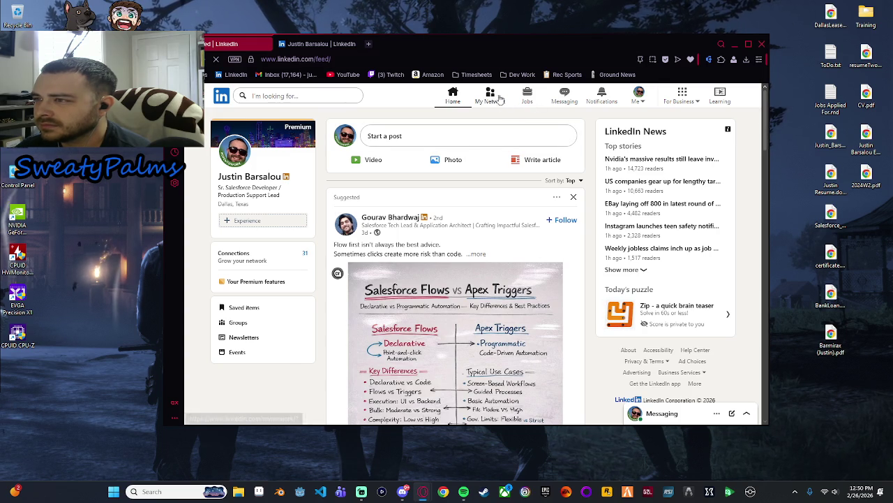
{"action": "left_click", "coordinate": [361, 44]}
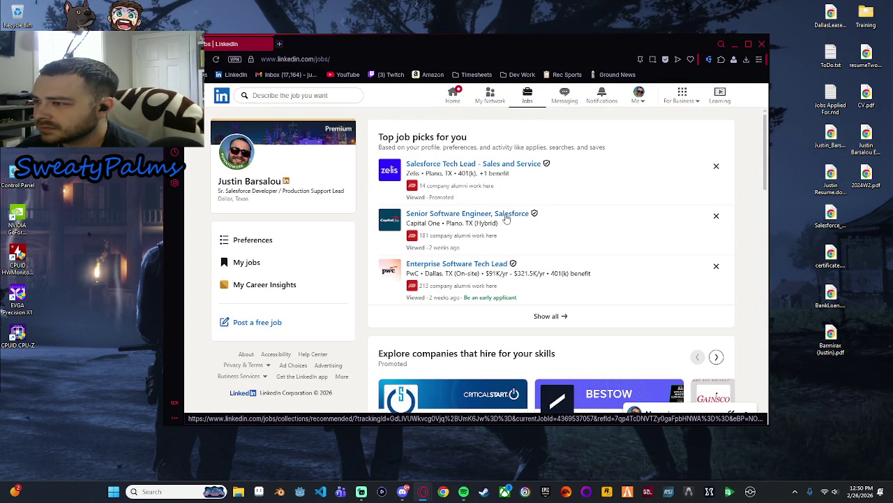
{"action": "left_click", "coordinate": [504, 238]}
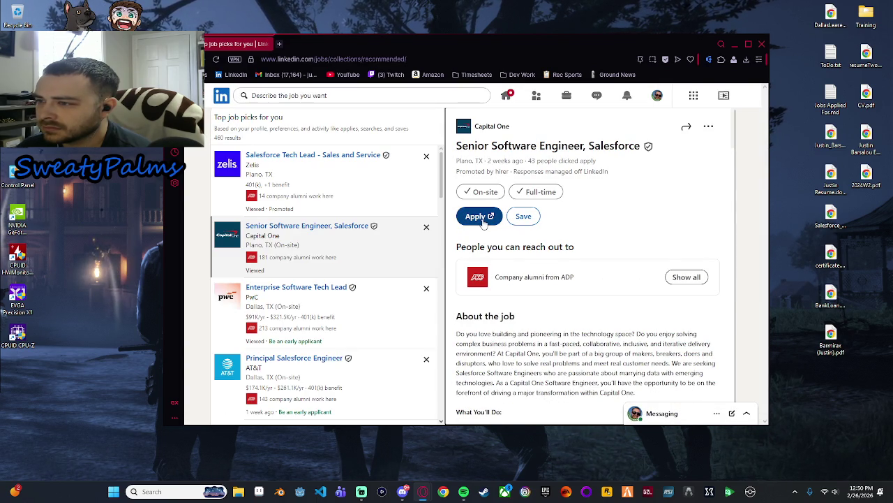
{"action": "key", "text": "alt+Left"}
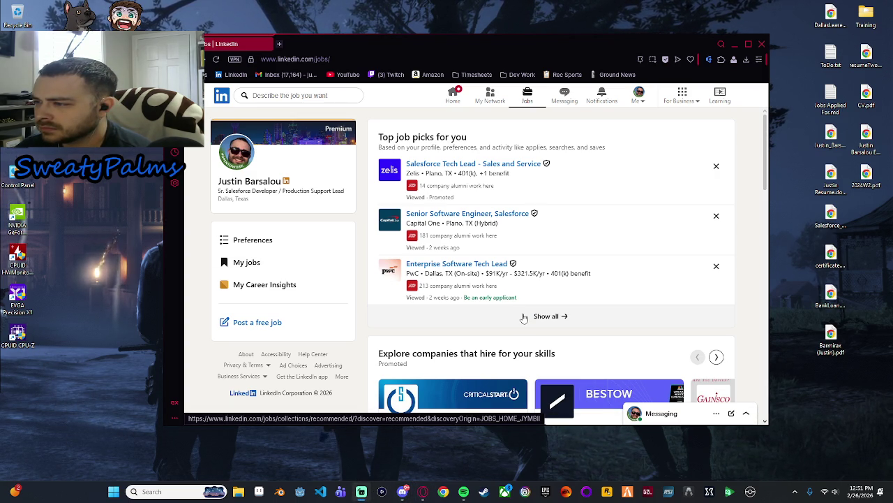
Open the Jobs Applied For notes file, then show all Top job picks, including PwC's Tech Lead posting
{"action": "double_click", "coordinate": [831, 95]}
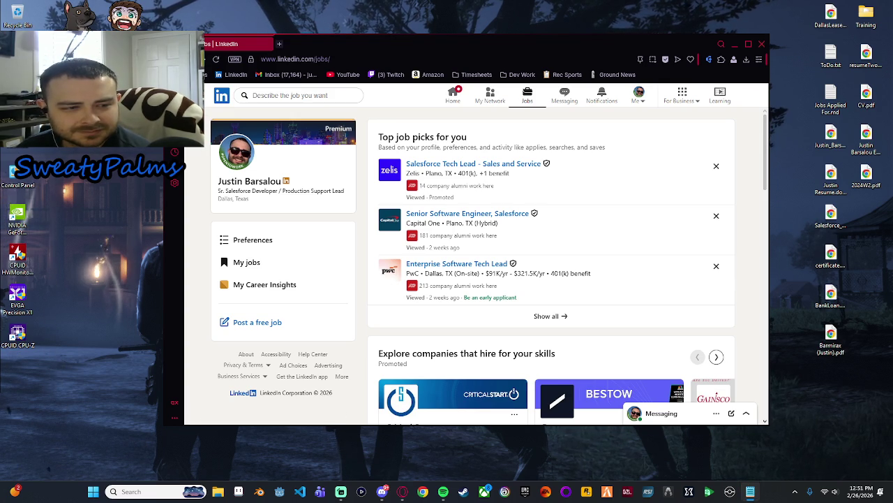
{"action": "left_click", "coordinate": [479, 318]}
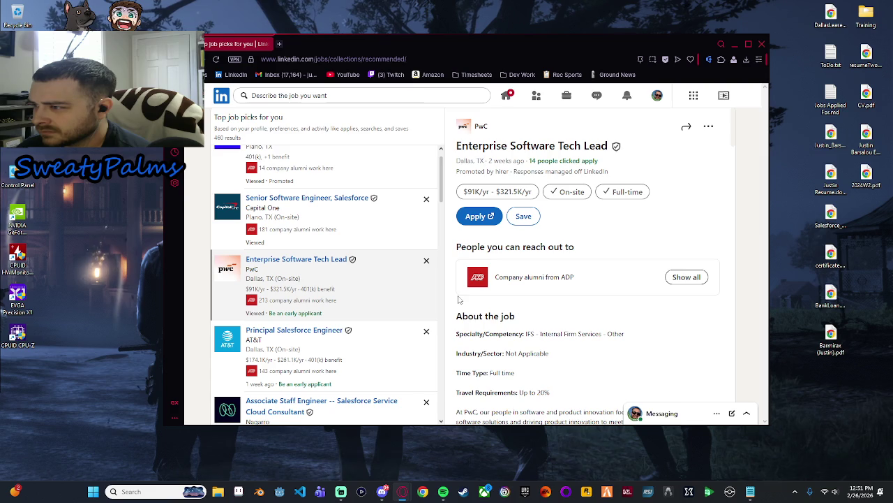
{"action": "scroll", "coordinate": [502, 285], "scroll_direction": "down", "scroll_amount": 4}
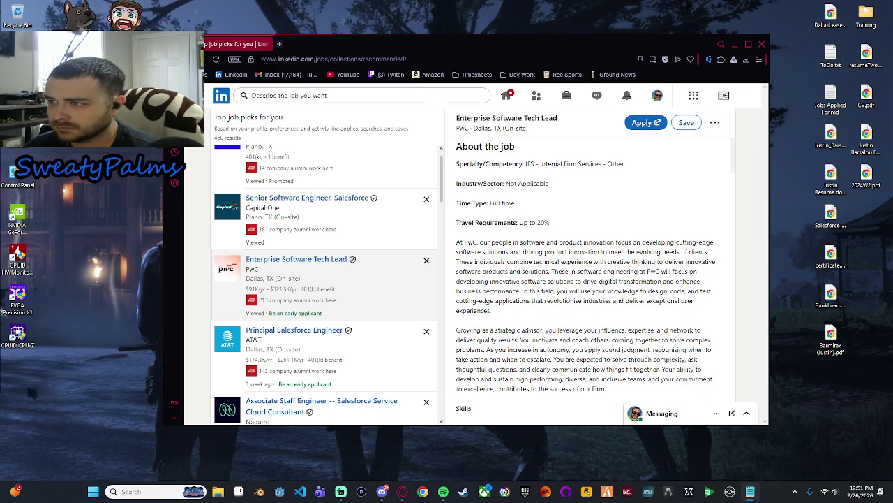
Sign in to PwC's Workday portal in a new tab and check the Salesforce Senior Manager application status
{"action": "left_click", "coordinate": [279, 44]}
{"action": "type", "text": "https://pwc.wd3.myworkdayjobs.com/en-US/US_Experienced_Careers/userHome"}
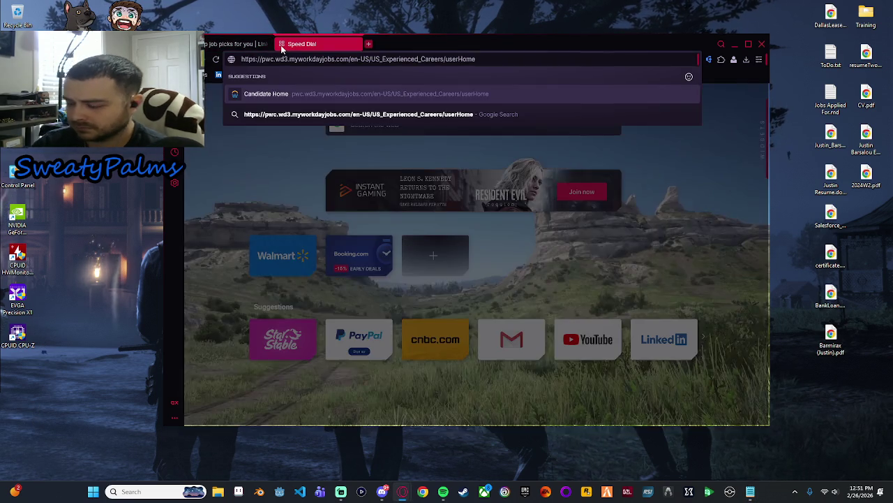
{"action": "key", "text": "Return"}
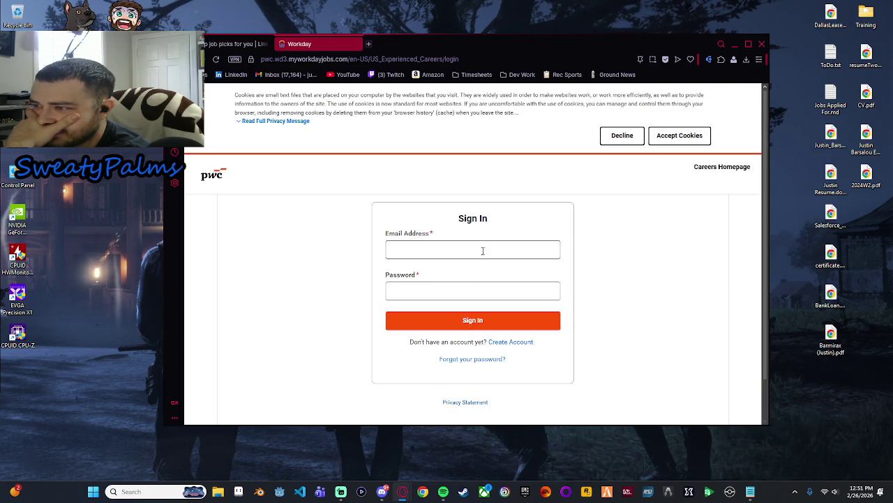
{"action": "left_click", "coordinate": [542, 323]}
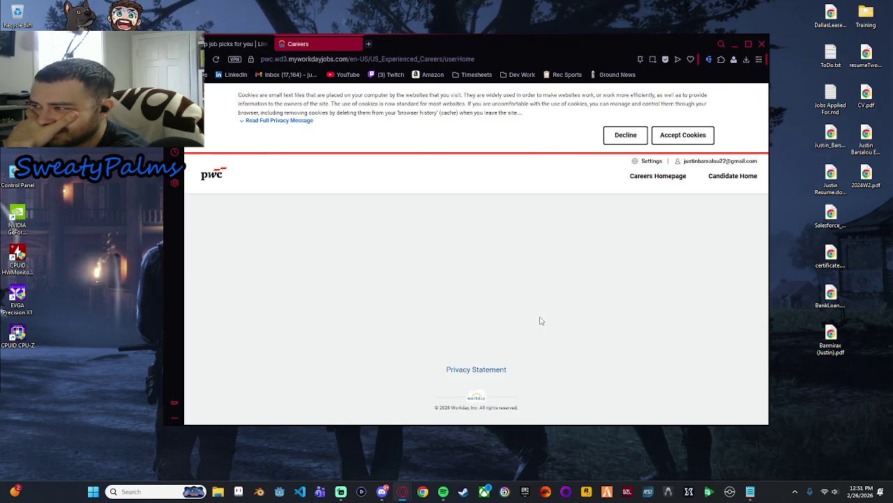
{"action": "scroll", "coordinate": [450, 247], "scroll_direction": "down", "scroll_amount": 3}
{"action": "scroll", "coordinate": [450, 247], "scroll_direction": "down", "scroll_amount": 1}
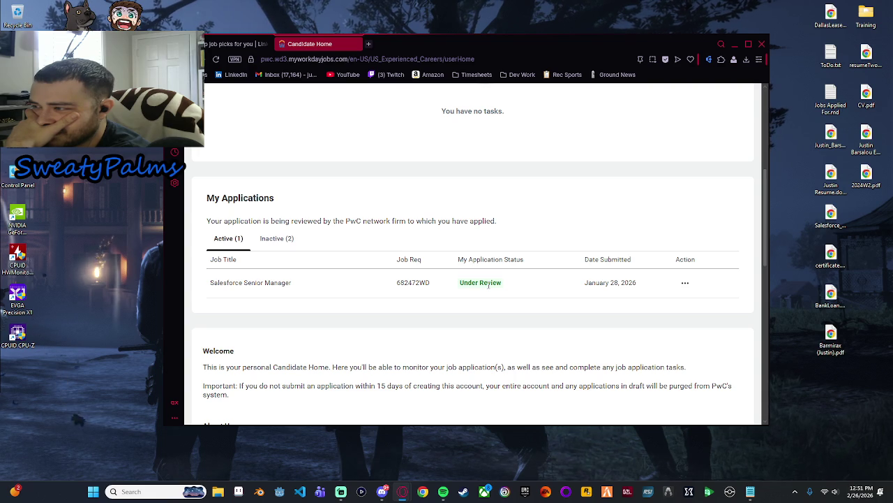
{"action": "left_click", "coordinate": [242, 45]}
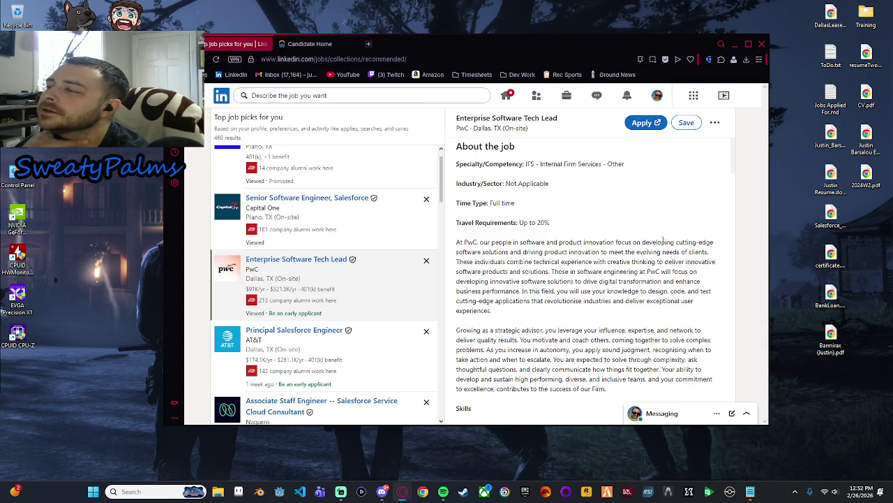
Scroll the job picks and open the City of Plano Salesforce Developer listing ($96.4K–$118.1K/yr)
{"action": "left_click", "coordinate": [412, 259]}
{"action": "scroll", "coordinate": [320, 253], "scroll_direction": "down", "scroll_amount": 2}
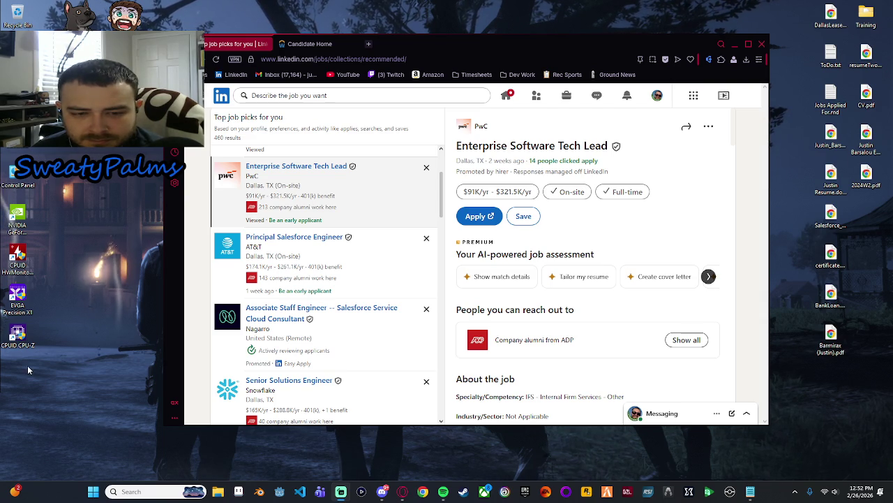
{"action": "scroll", "coordinate": [387, 325], "scroll_direction": "down", "scroll_amount": 1}
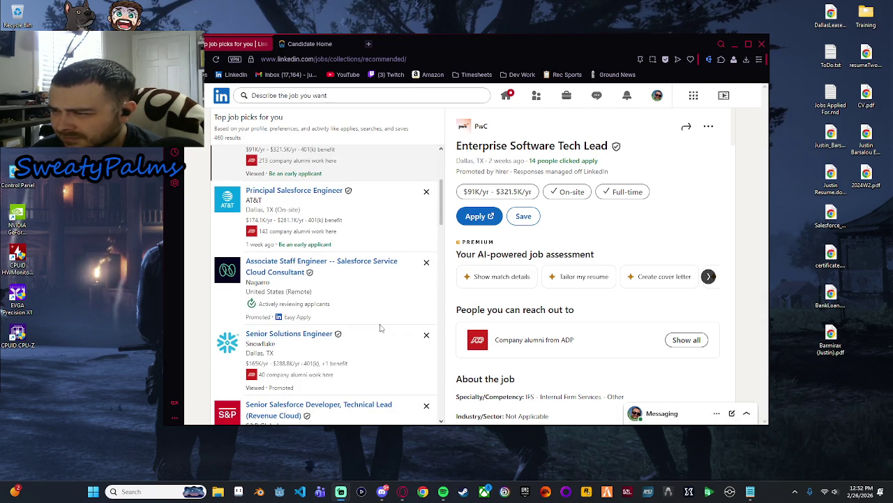
{"action": "scroll", "coordinate": [391, 317], "scroll_direction": "down", "scroll_amount": 1}
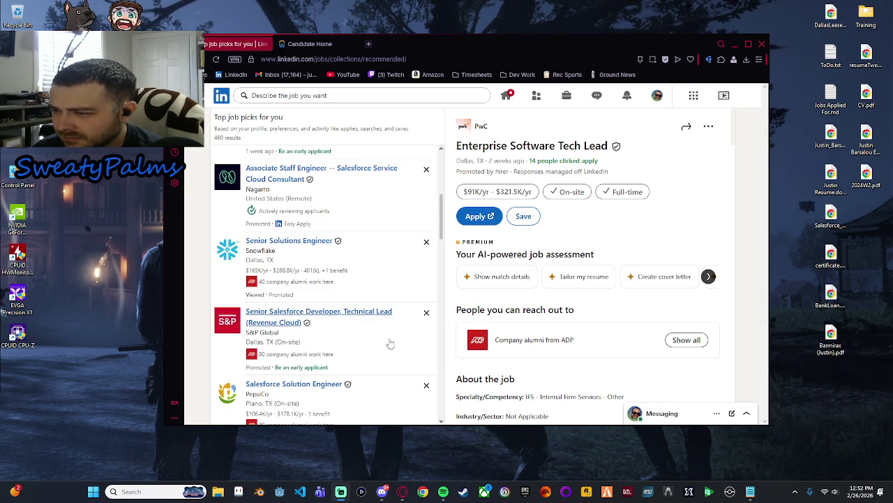
{"action": "scroll", "coordinate": [395, 328], "scroll_direction": "up", "scroll_amount": 3}
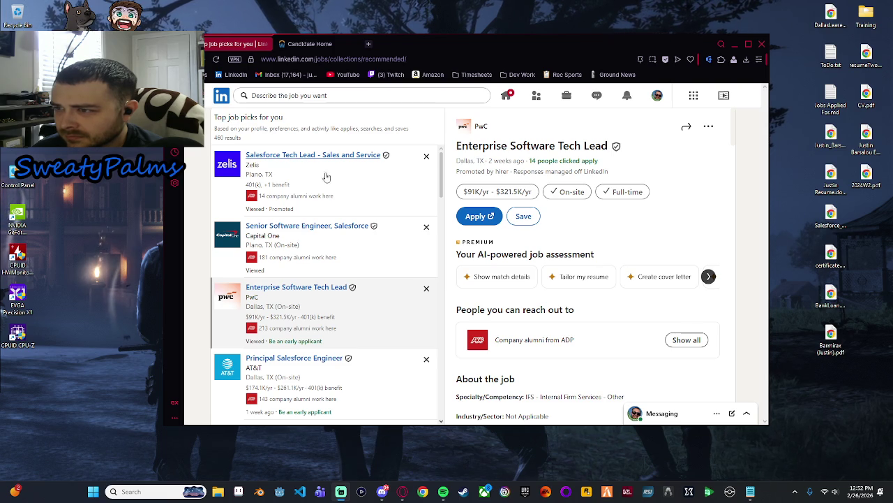
{"action": "scroll", "coordinate": [368, 205], "scroll_direction": "down", "scroll_amount": 5}
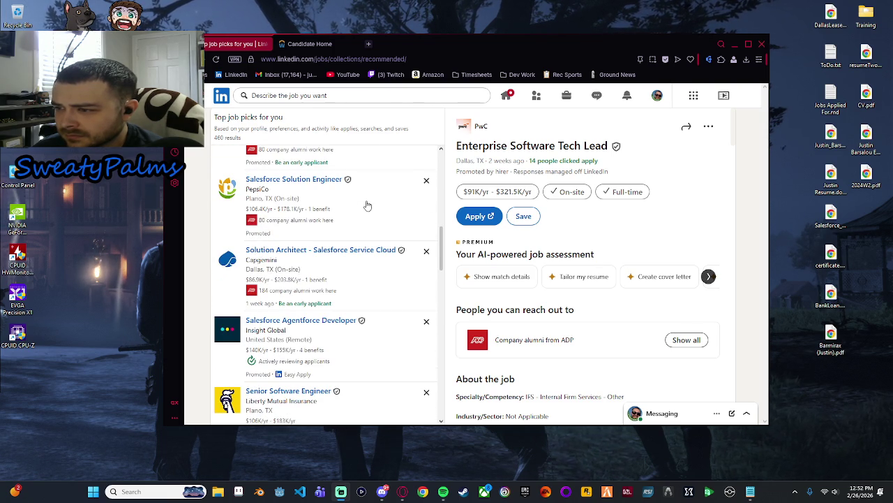
{"action": "scroll", "coordinate": [367, 205], "scroll_direction": "down", "scroll_amount": 3}
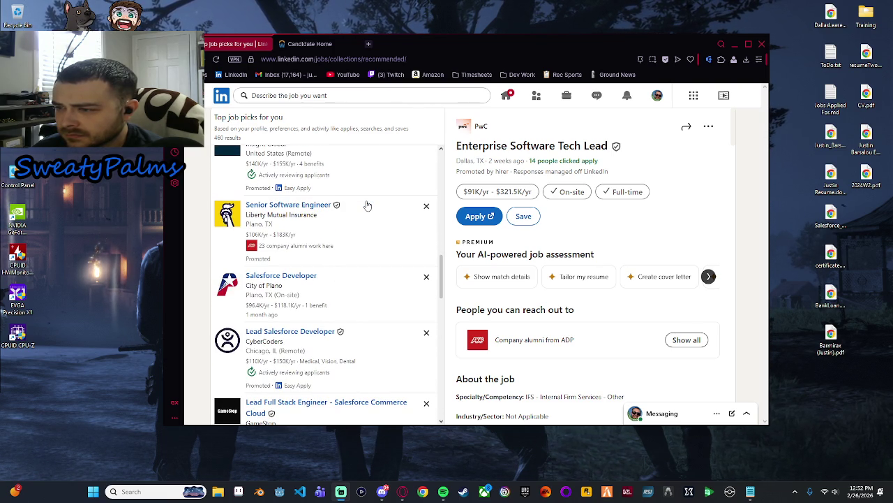
{"action": "left_click", "coordinate": [292, 280]}
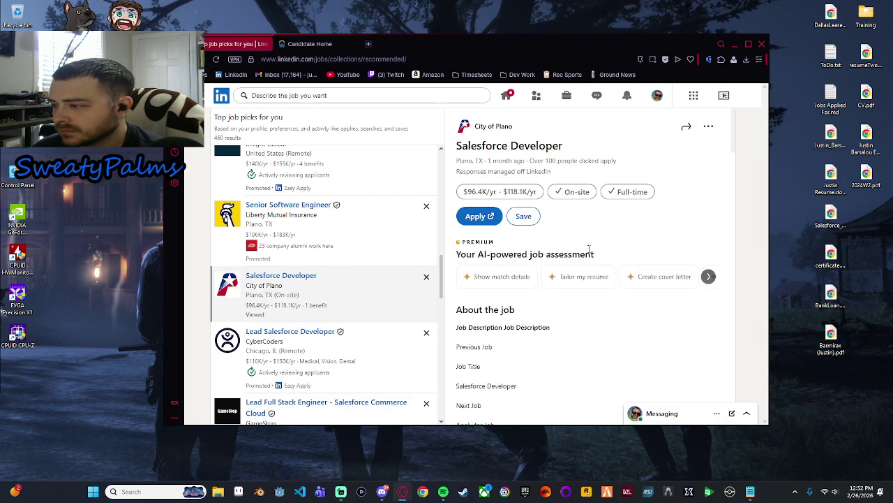
Apply to the Plano posting, opening the city's careers site in a new tab
{"action": "scroll", "coordinate": [599, 256], "scroll_direction": "down", "scroll_amount": 5}
{"action": "scroll", "coordinate": [593, 255], "scroll_direction": "down", "scroll_amount": 2}
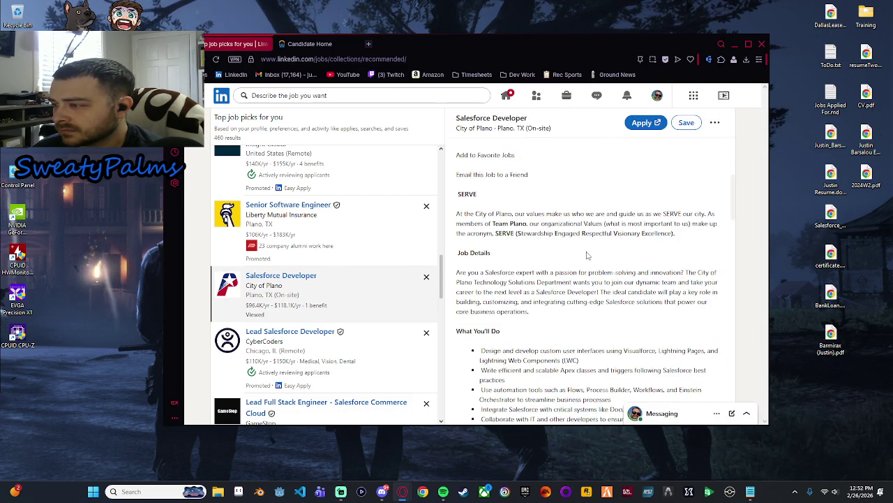
{"action": "scroll", "coordinate": [587, 255], "scroll_direction": "up", "scroll_amount": 6}
{"action": "left_click", "coordinate": [477, 214]}
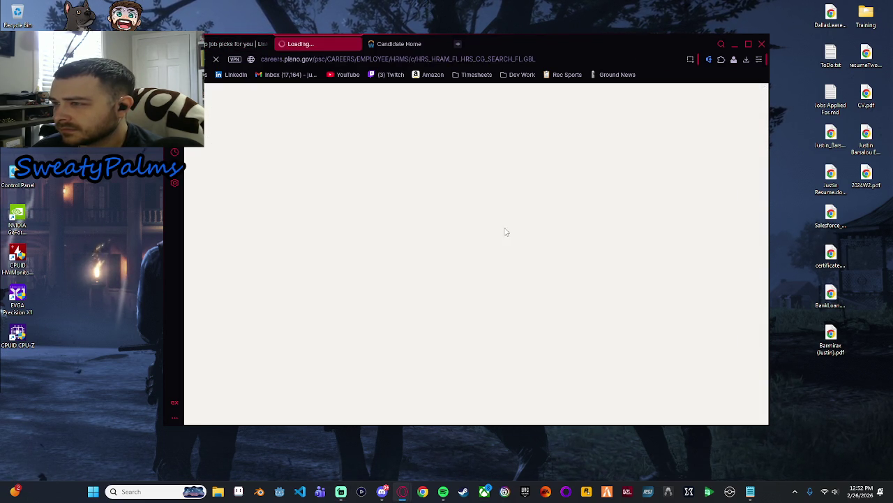
Close the PwC candidate home tab and open the Salesforce Developer posting on Plano careers
{"action": "left_click", "coordinate": [443, 44]}
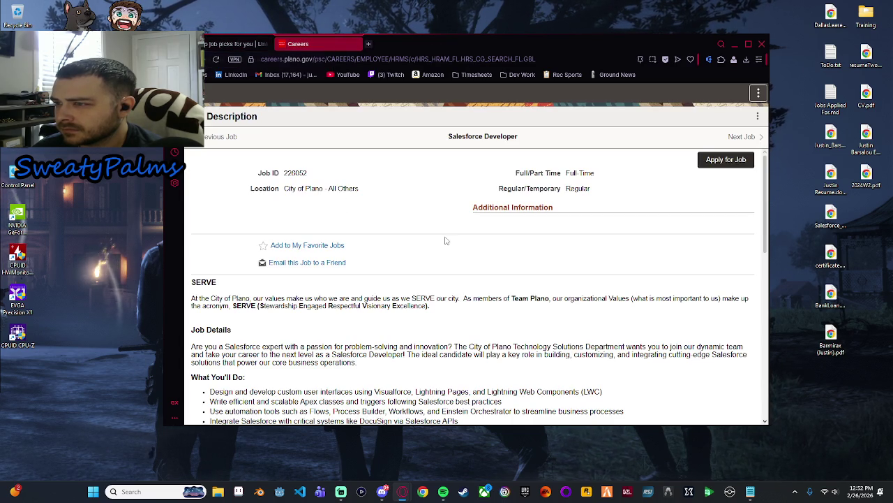
{"action": "scroll", "coordinate": [353, 208], "scroll_direction": "down", "scroll_amount": 2}
{"action": "scroll", "coordinate": [349, 222], "scroll_direction": "up", "scroll_amount": 2}
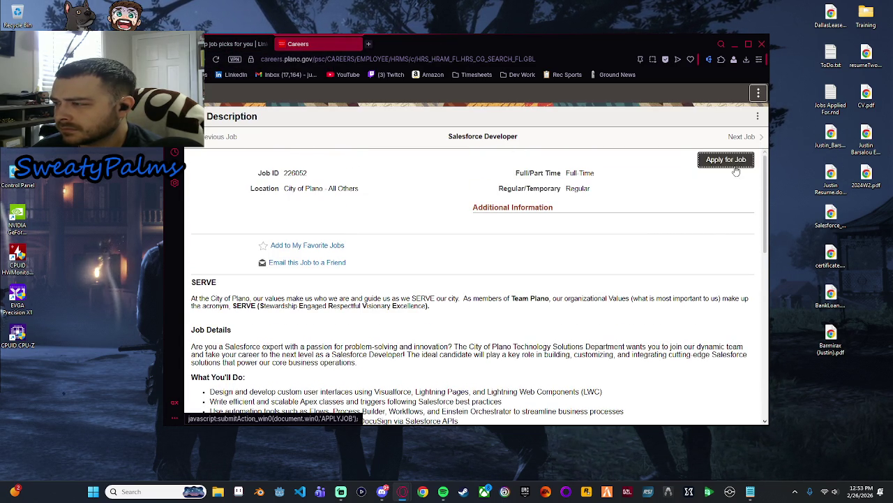
{"action": "left_click", "coordinate": [733, 167]}
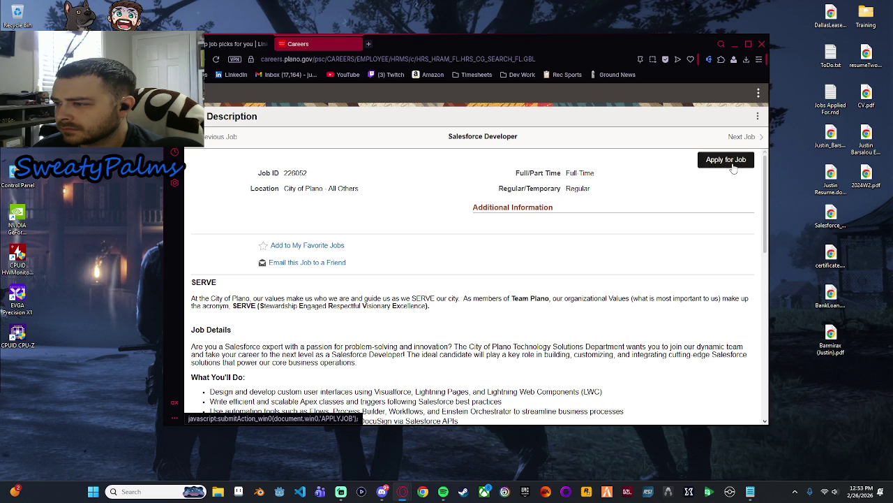
{"action": "left_click_drag", "start_coordinate": [732, 167], "coordinate": [594, 211]}
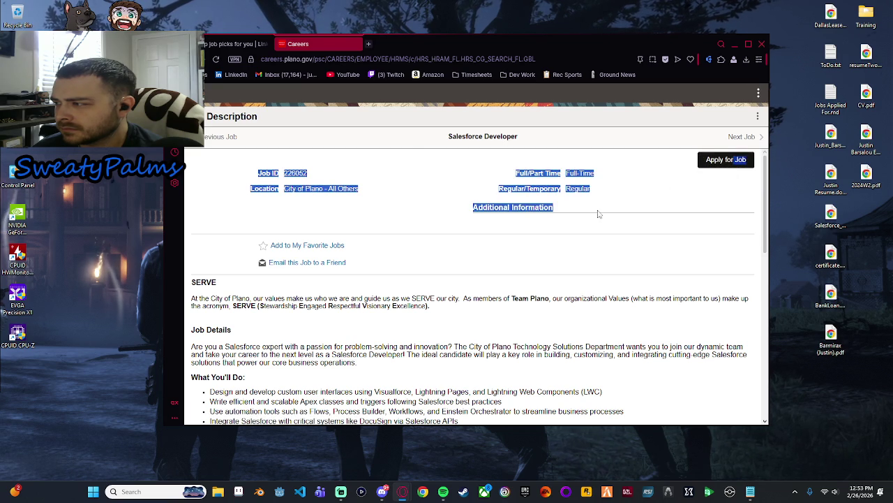
{"action": "left_click", "coordinate": [648, 223]}
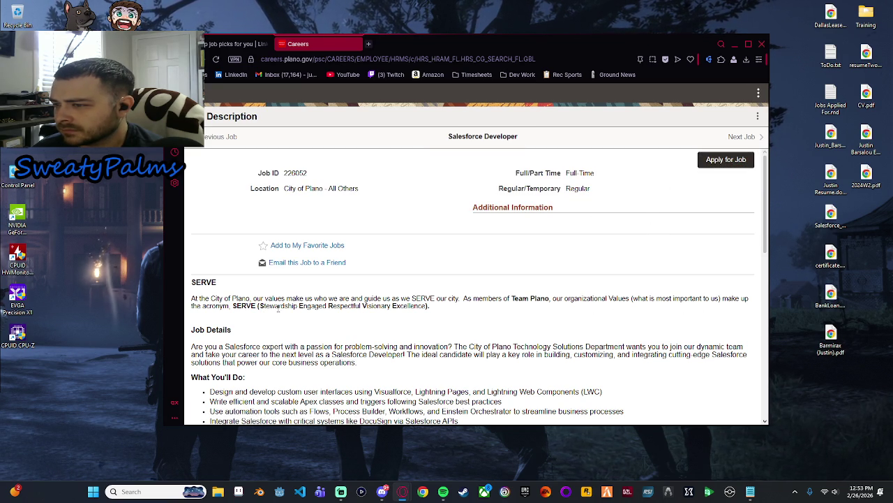
Review the Salesforce Developer job description (Job ID 226052) and choose Apply for Job
{"action": "scroll", "coordinate": [279, 316], "scroll_direction": "down", "scroll_amount": 4}
{"action": "scroll", "coordinate": [279, 316], "scroll_direction": "down", "scroll_amount": 2}
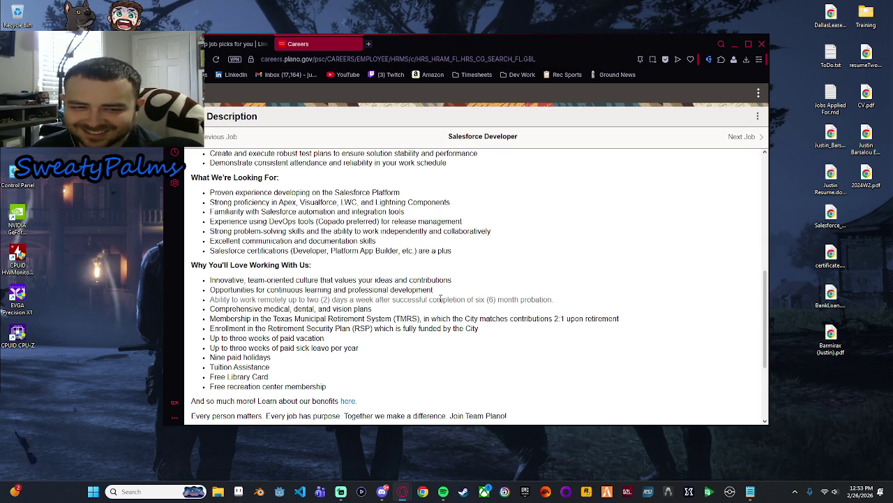
{"action": "scroll", "coordinate": [489, 276], "scroll_direction": "down", "scroll_amount": 2}
{"action": "scroll", "coordinate": [584, 293], "scroll_direction": "up", "scroll_amount": 5}
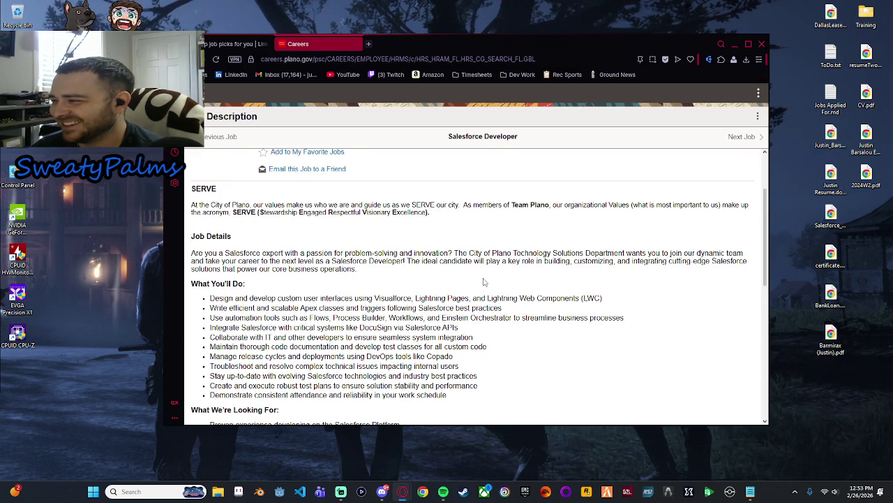
{"action": "scroll", "coordinate": [730, 161], "scroll_direction": "up", "scroll_amount": 2}
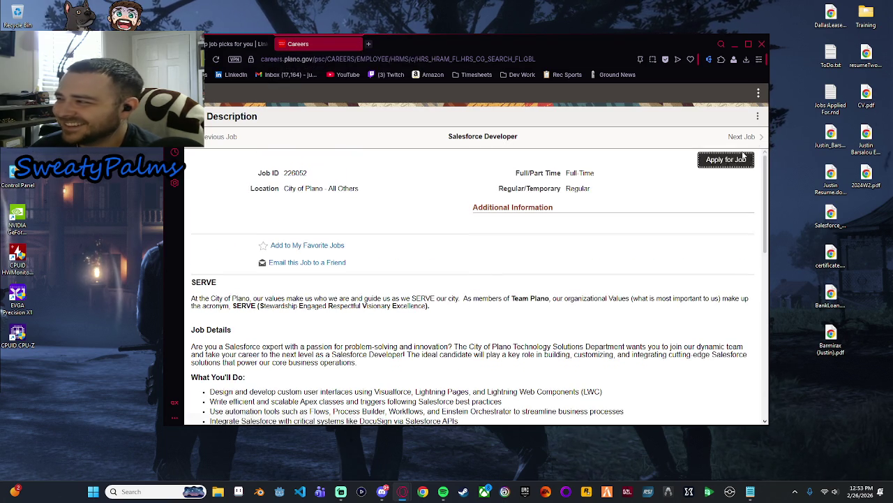
{"action": "left_click", "coordinate": [739, 159]}
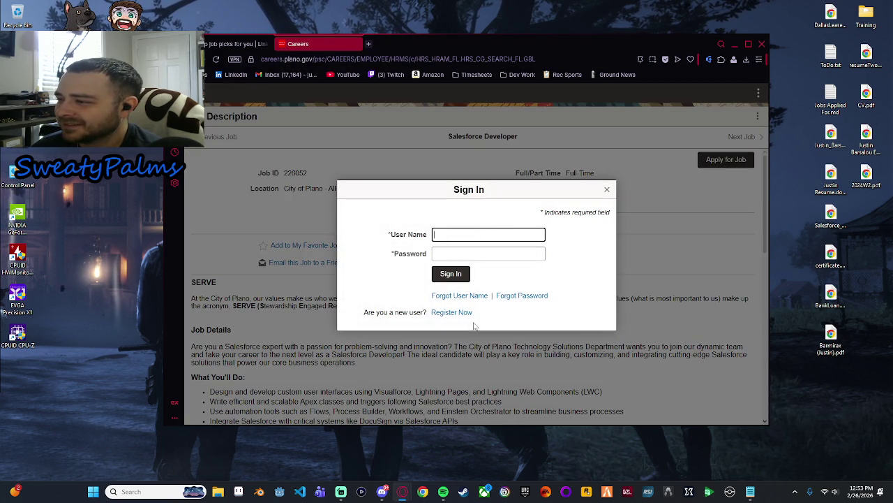
Start a new applicant registration and enter the username, password and password confirmation
{"action": "left_click", "coordinate": [463, 316]}
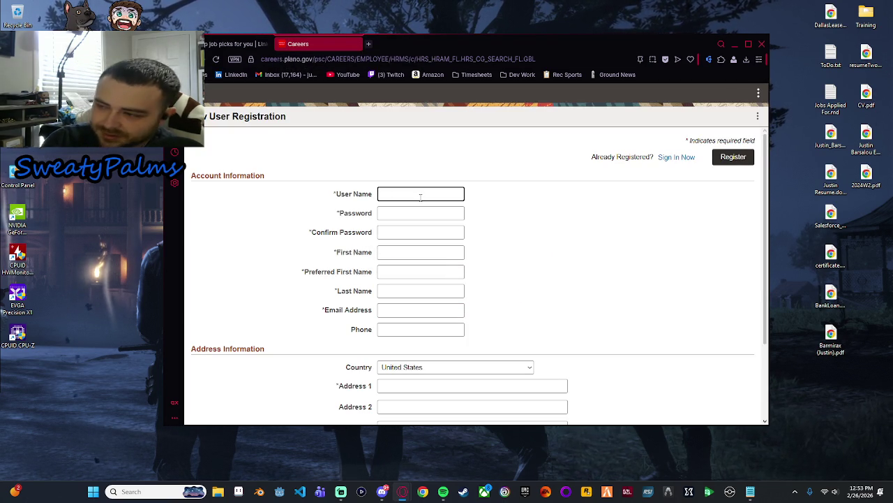
{"action": "key", "text": "Tab"}
{"action": "type", "text": "pass"}
{"action": "key", "text": "BackSpace"}
{"action": "key", "text": "BackSpace"}
{"action": "key", "text": "BackSpace"}
{"action": "type", "text": "pas"}
{"action": "key", "text": "Tab"}
{"action": "type", "text": "password"}
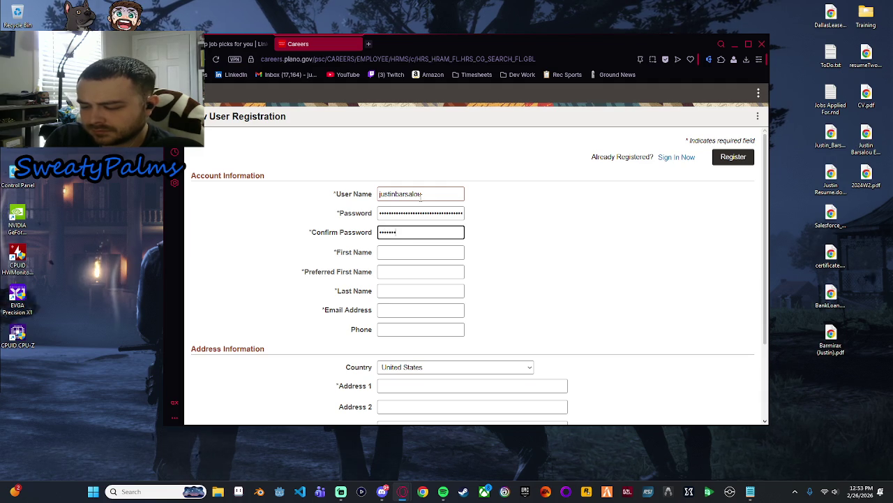
Fill in the applicant's first name, preferred name, last name, e-mail address and phone number
{"action": "key", "text": "Tab"}
{"action": "type", "text": "Justin"}
{"action": "key", "text": "Tab"}
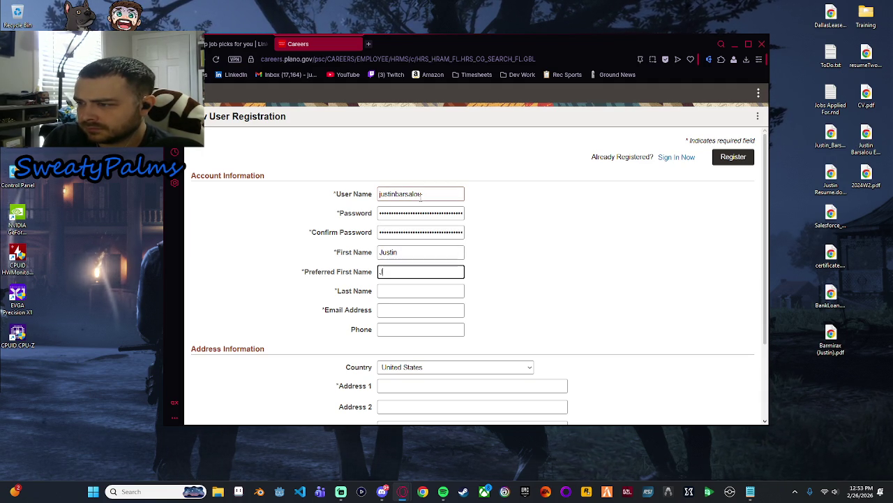
{"action": "type", "text": "n"}
{"action": "key", "text": "Tab"}
{"action": "type", "text": "ou"}
{"action": "key", "text": "Tab"}
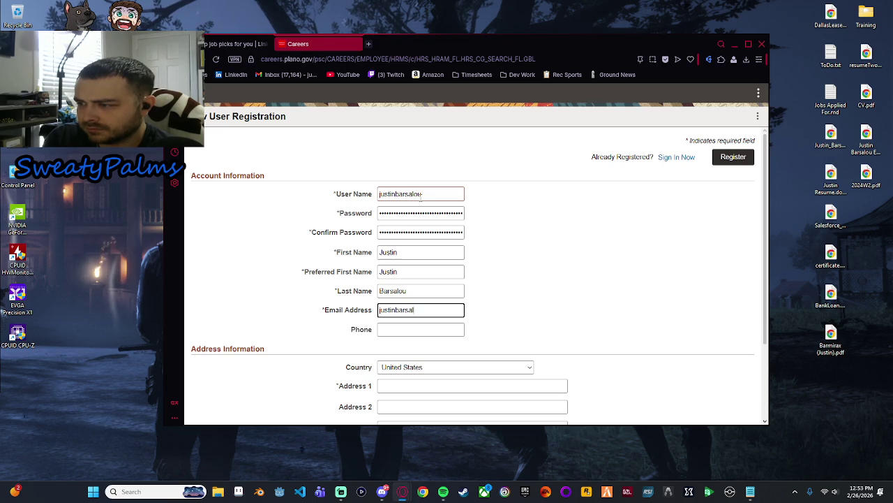
{"action": "type", "text": "com"}
{"action": "key", "text": "Tab"}
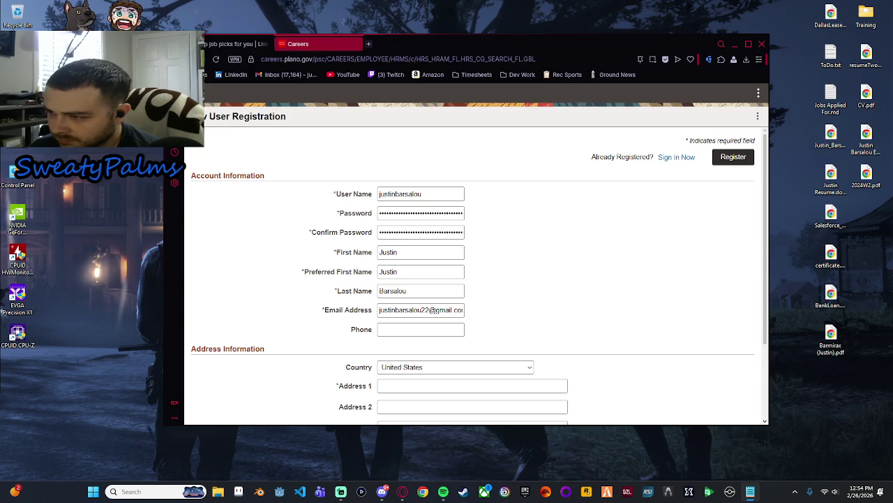
{"action": "left_click", "coordinate": [408, 334]}
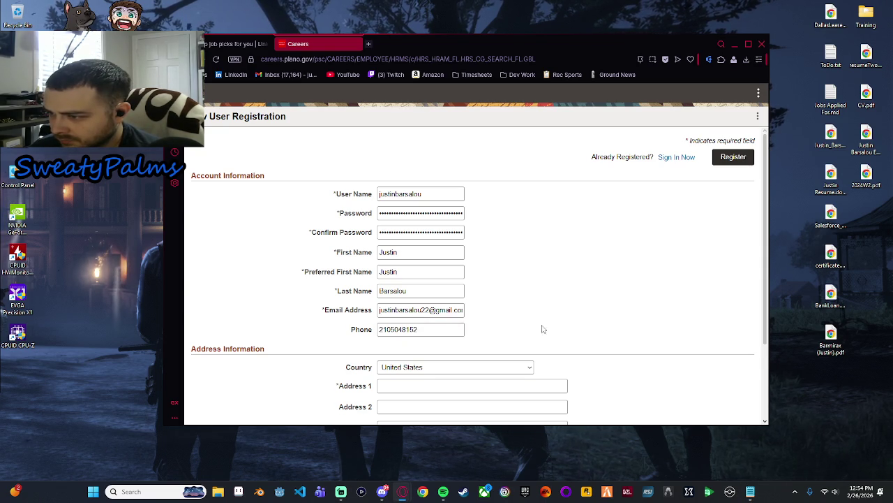
Enter the applicant's street address and city, and select Texas as the state
{"action": "scroll", "coordinate": [555, 330], "scroll_direction": "down", "scroll_amount": 3}
{"action": "left_click", "coordinate": [420, 285]}
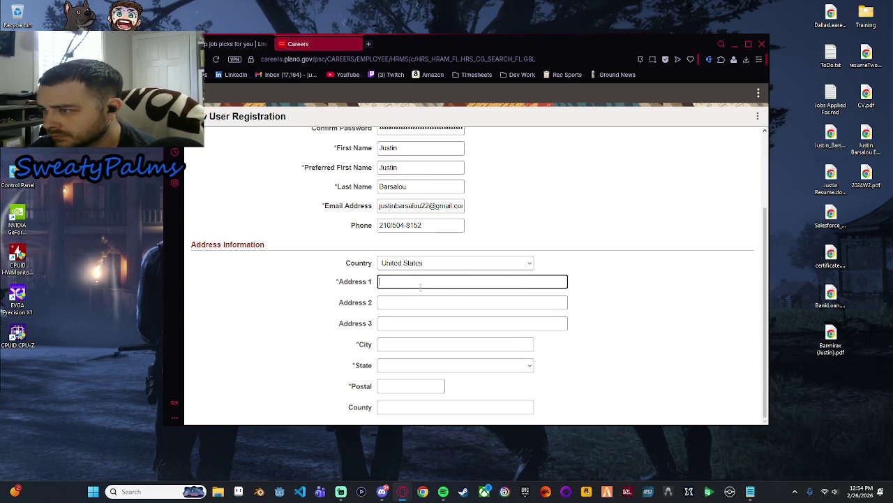
{"action": "type", "text": "Oak Cliff Blvd"}
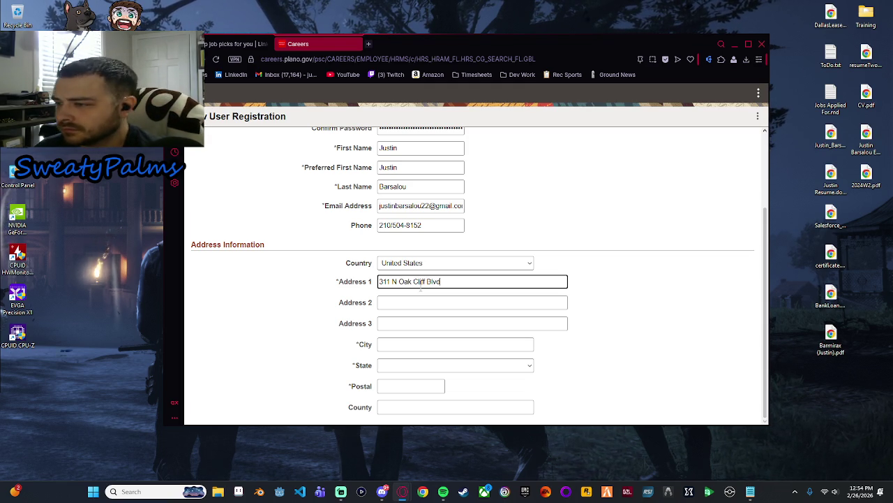
{"action": "left_click", "coordinate": [410, 342]}
{"action": "type", "text": "allas"}
{"action": "key", "text": "Tab"}
{"action": "key", "text": "t"}
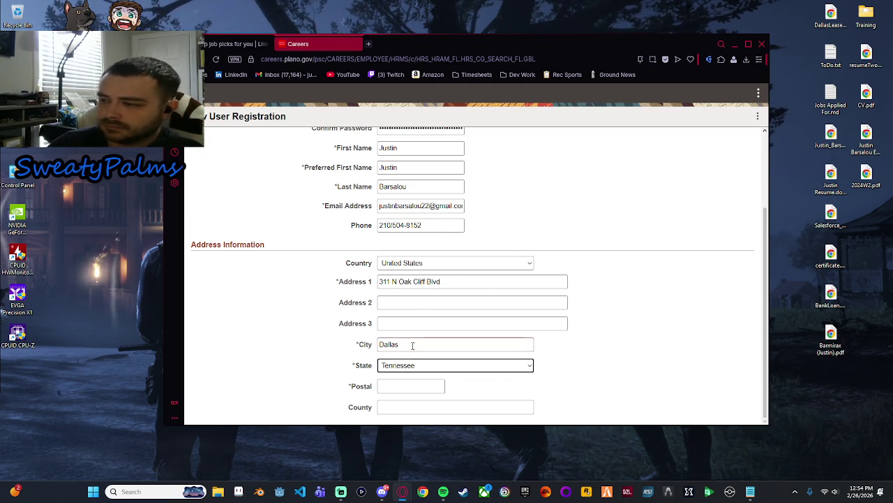
{"action": "left_click", "coordinate": [432, 365]}
{"action": "left_click", "coordinate": [441, 363]}
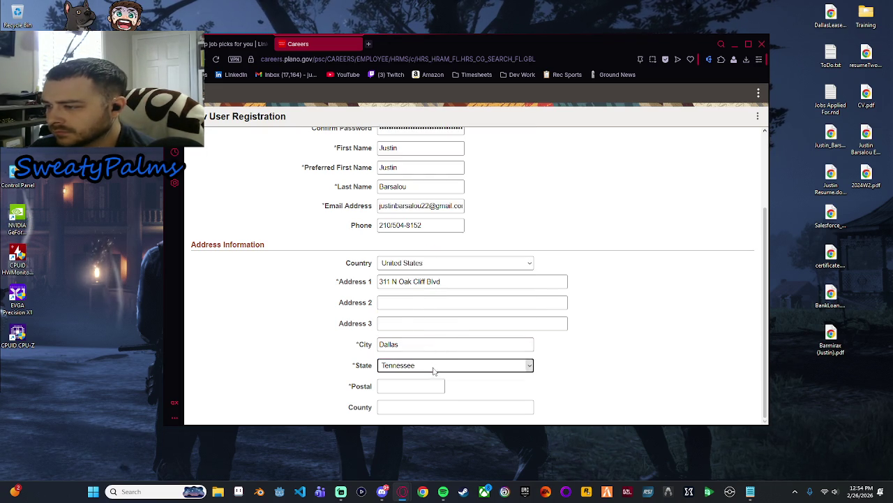
{"action": "left_click", "coordinate": [434, 368]}
{"action": "scroll", "coordinate": [419, 335], "scroll_direction": "down", "scroll_amount": 3}
{"action": "left_click", "coordinate": [419, 277]}
Enter the postal code and submit the new account registration
{"action": "left_click", "coordinate": [411, 386]}
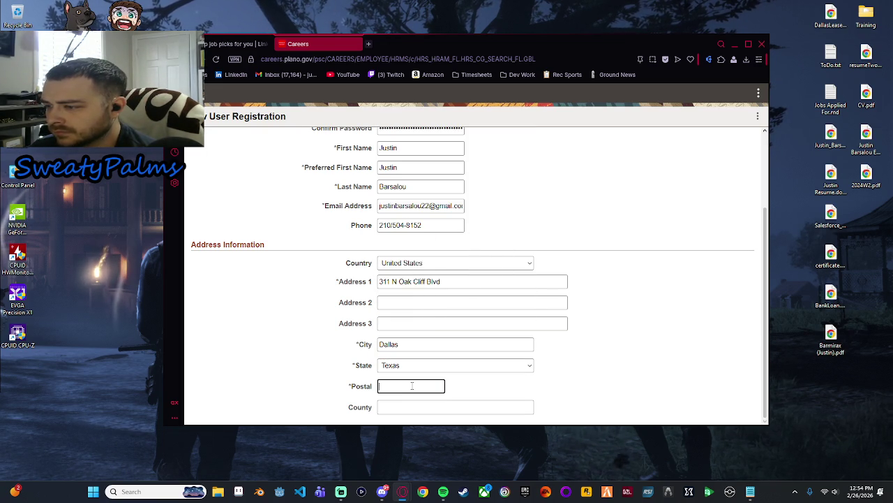
{"action": "type", "text": "208"}
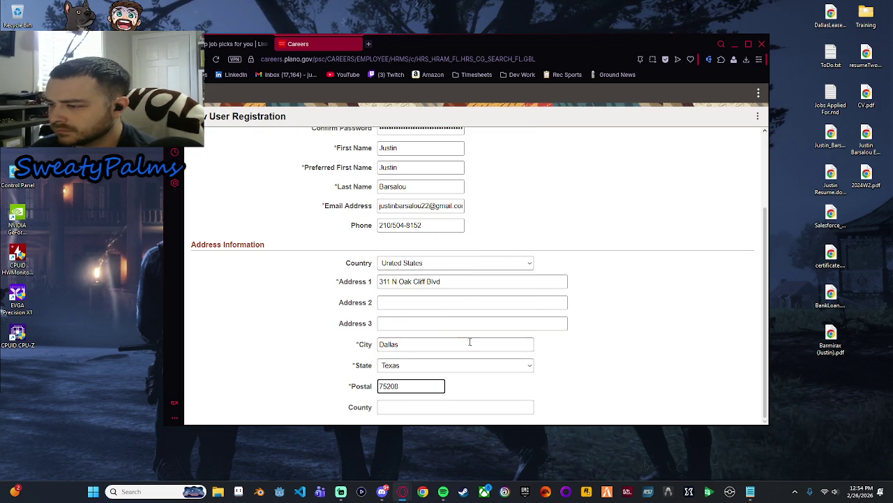
{"action": "left_click", "coordinate": [628, 396]}
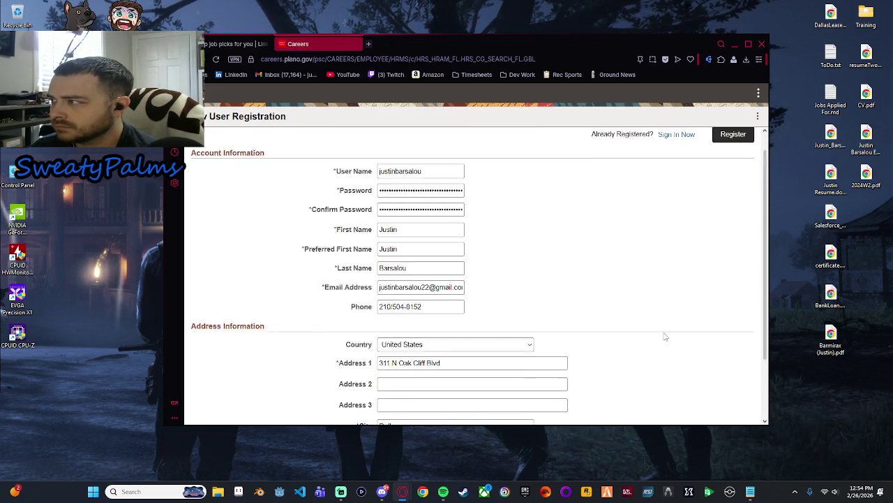
{"action": "scroll", "coordinate": [664, 334], "scroll_direction": "up", "scroll_amount": 3}
{"action": "left_click", "coordinate": [742, 159]}
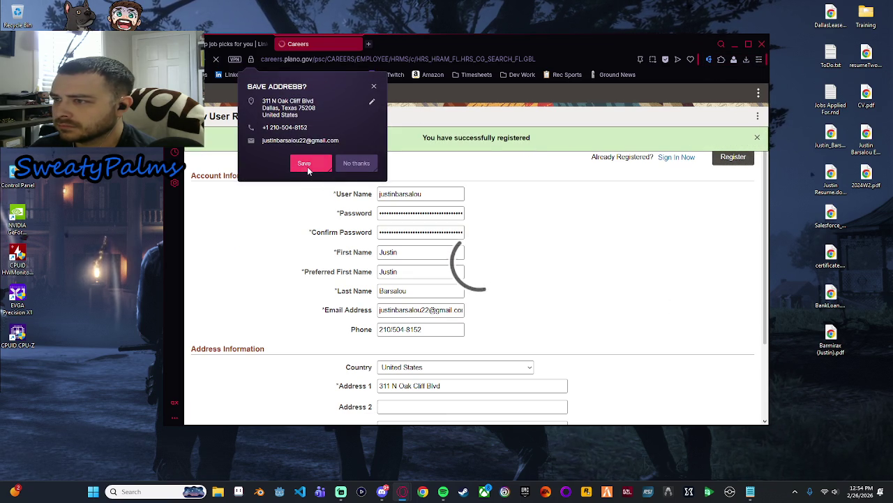
Agree to the terms and conditions and confirm eligibility to work in the United States
{"action": "left_click", "coordinate": [311, 165]}
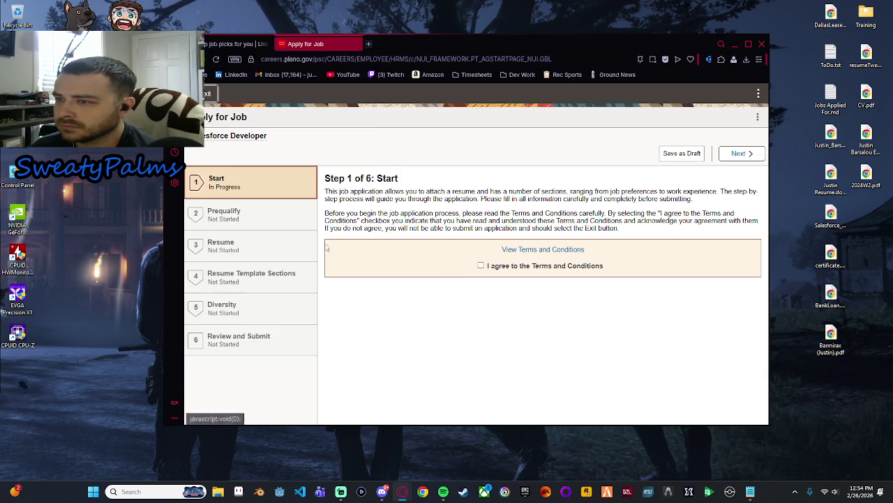
{"action": "left_click", "coordinate": [480, 266]}
{"action": "left_click", "coordinate": [741, 153]}
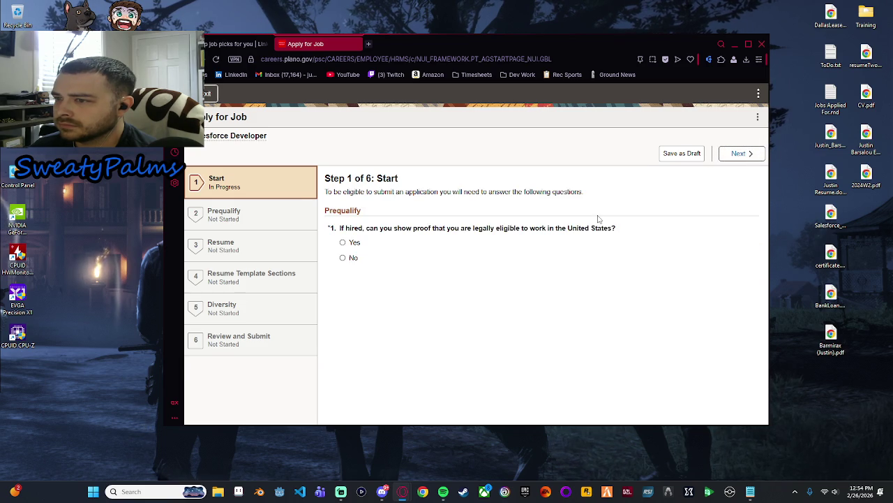
{"action": "left_click", "coordinate": [346, 243]}
{"action": "left_click", "coordinate": [738, 157]}
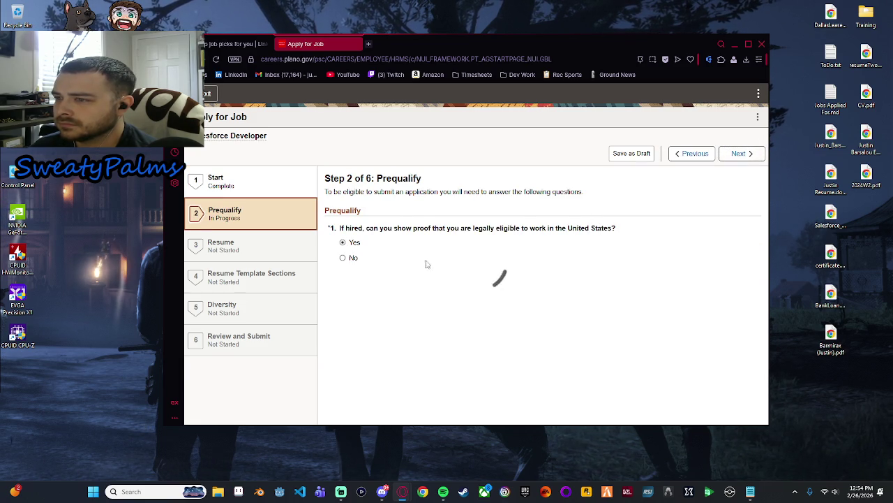
Upload the resume PDF from this computer as the application attachment
{"action": "left_click", "coordinate": [391, 231]}
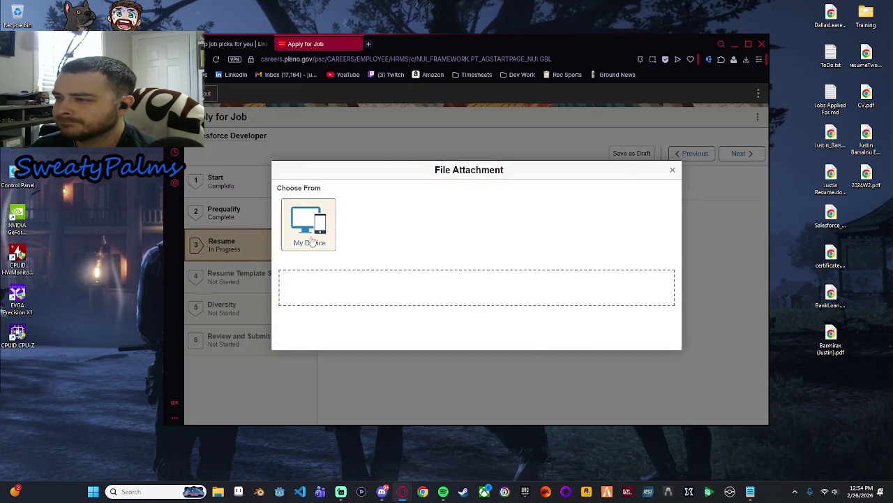
{"action": "left_click", "coordinate": [320, 237]}
{"action": "left_click", "coordinate": [339, 286]}
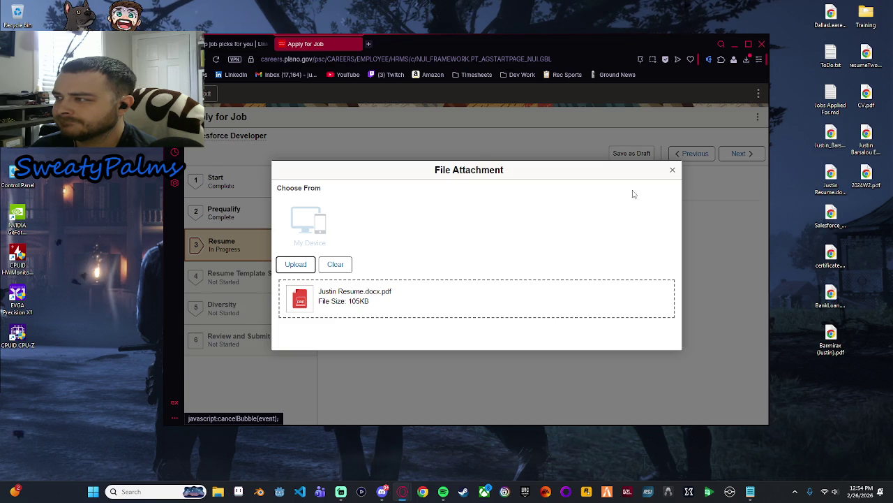
{"action": "left_click", "coordinate": [297, 268]}
{"action": "left_click", "coordinate": [665, 170]}
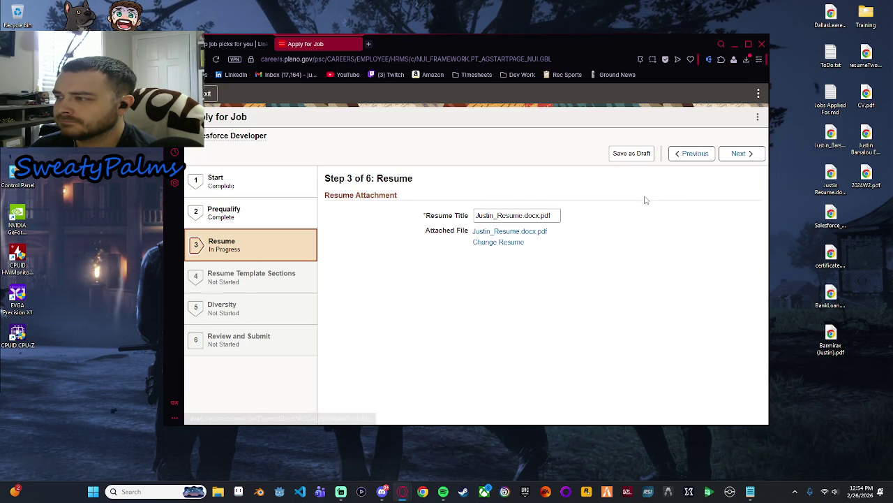
{"action": "left_click", "coordinate": [739, 153]}
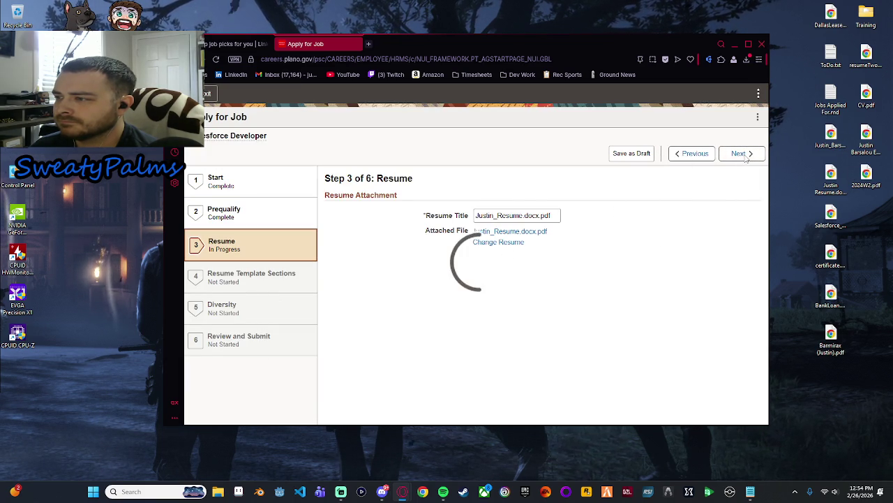
Set highest education level to Technical School and add a new work experience entry
{"action": "scroll", "coordinate": [409, 247], "scroll_direction": "down", "scroll_amount": 1}
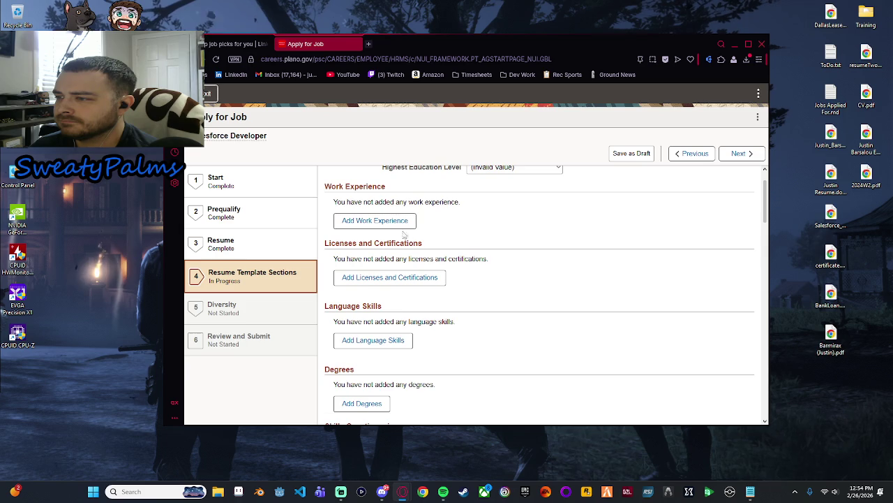
{"action": "scroll", "coordinate": [373, 220], "scroll_direction": "up", "scroll_amount": 1}
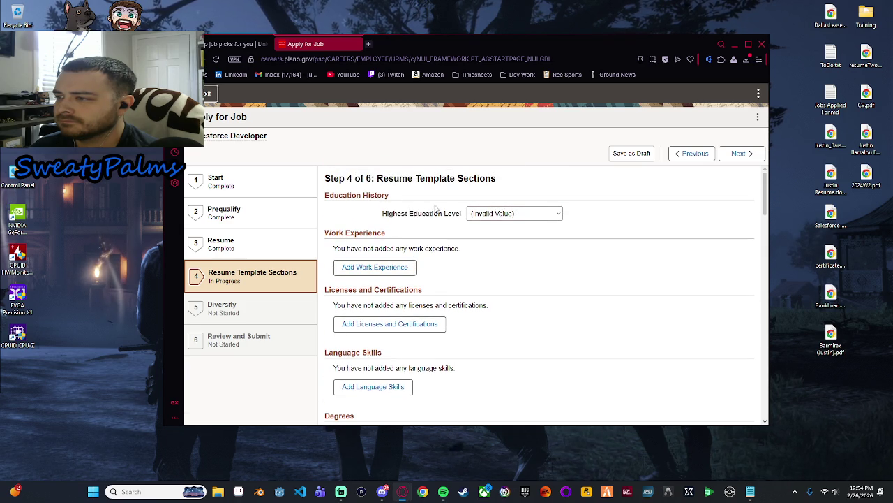
{"action": "left_click", "coordinate": [529, 215]}
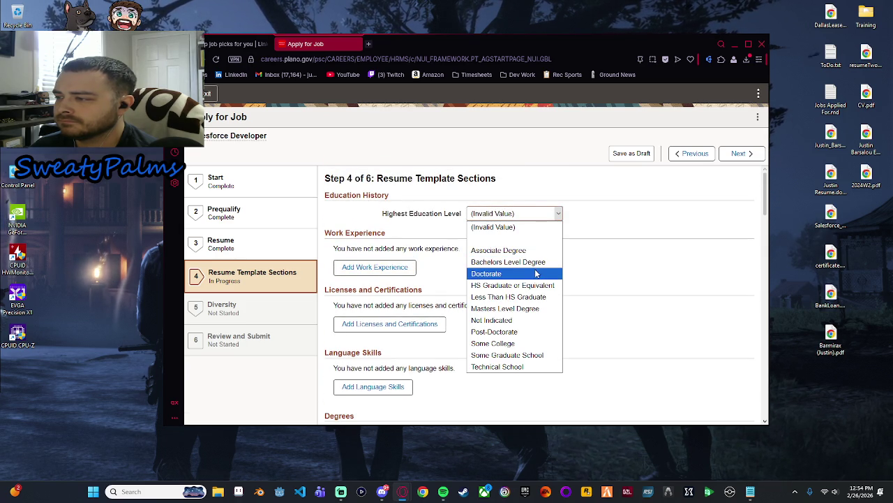
{"action": "left_click", "coordinate": [527, 368]}
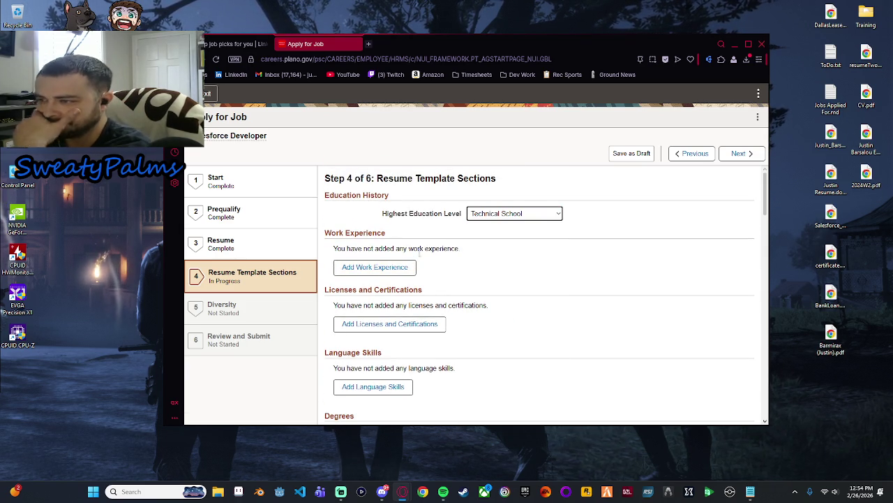
{"action": "left_click", "coordinate": [527, 214]}
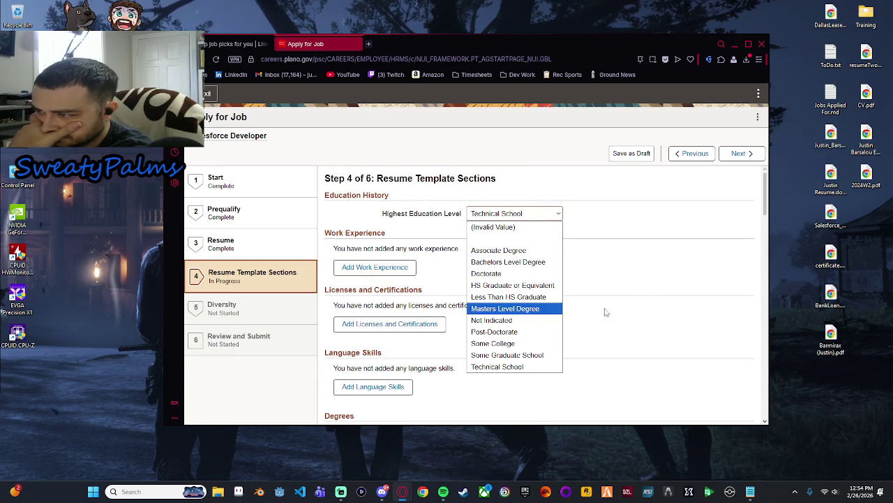
{"action": "left_click", "coordinate": [657, 286]}
{"action": "left_click", "coordinate": [375, 267]}
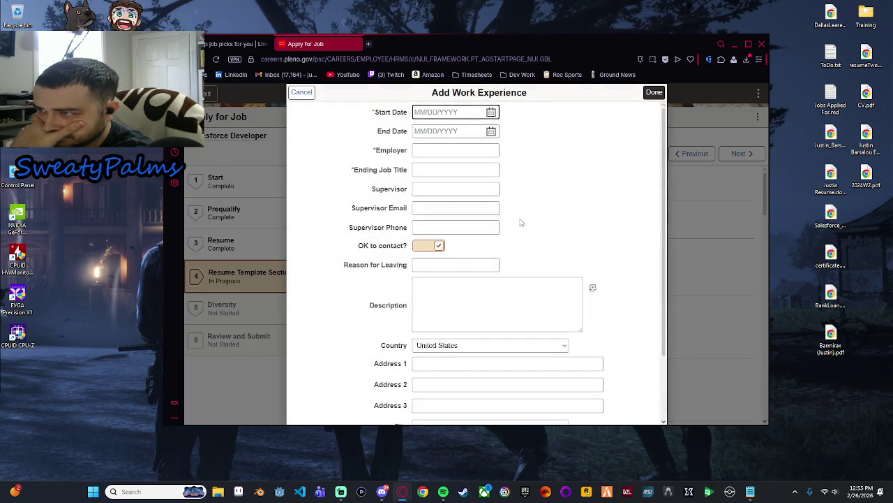
Open the resume PDF from the desktop and tile it beside the job application window
{"action": "scroll", "coordinate": [523, 221], "scroll_direction": "down", "scroll_amount": 3}
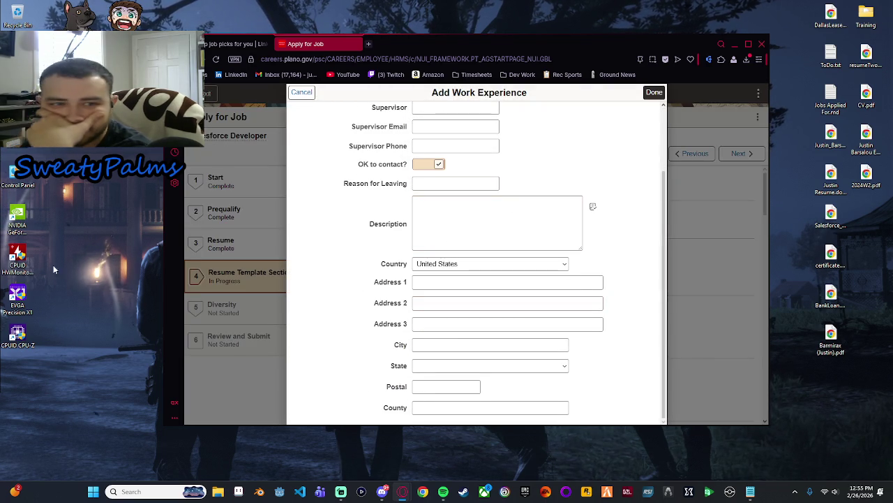
{"action": "left_click", "coordinate": [835, 181]}
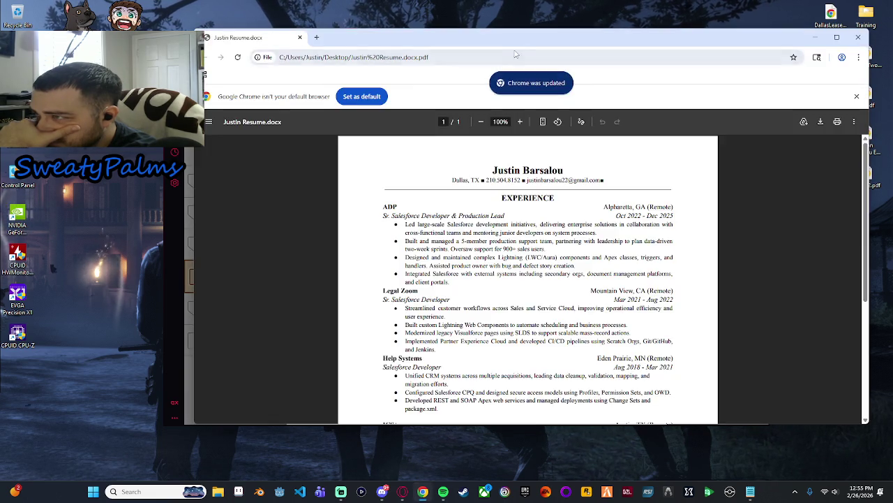
{"action": "left_click_drag", "start_coordinate": [545, 43], "coordinate": [364, 38]}
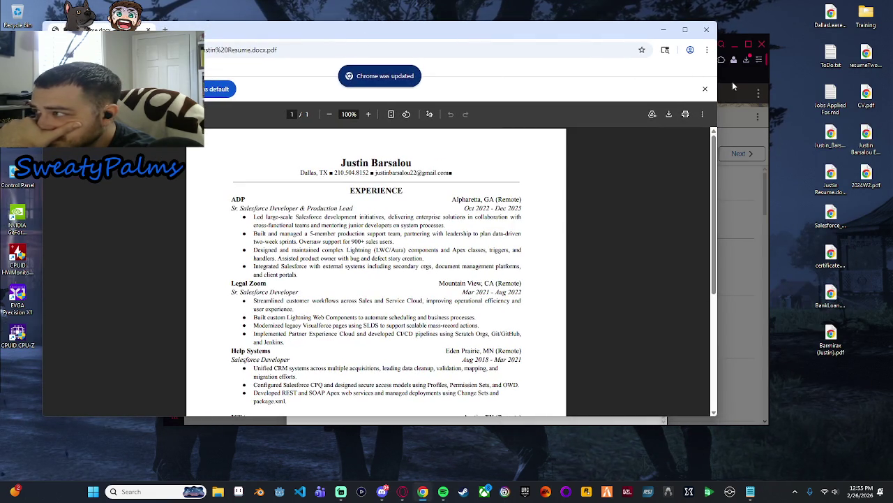
{"action": "left_click", "coordinate": [734, 90]}
{"action": "left_click_drag", "start_coordinate": [650, 43], "coordinate": [891, 85]}
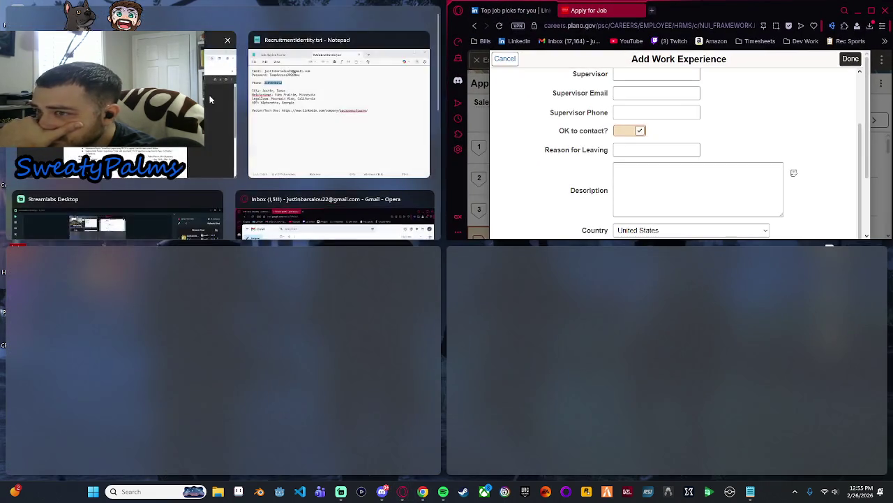
{"action": "left_click", "coordinate": [319, 98]}
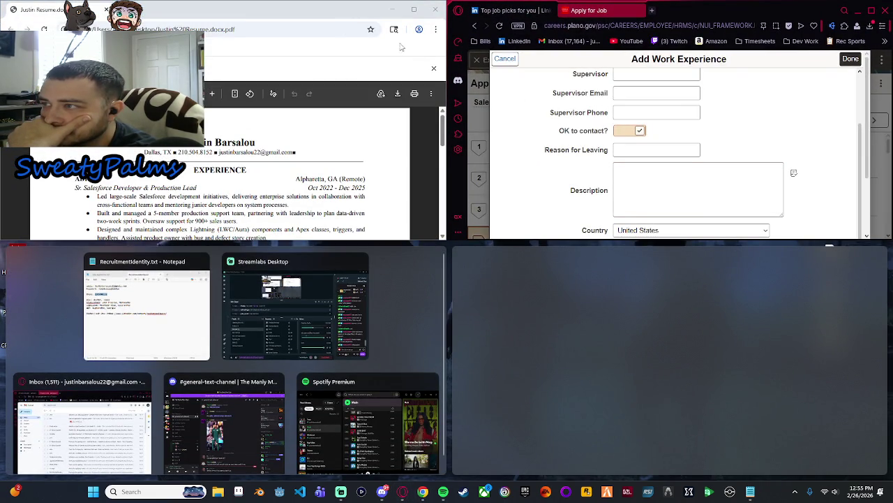
{"action": "left_click", "coordinate": [369, 14]}
{"action": "mouse_move", "coordinate": [670, 10]}
{"action": "left_mouse_down"}
{"action": "mouse_move", "coordinate": [675, 84]}
{"action": "mouse_move", "coordinate": [892, 161]}
{"action": "left_mouse_up"}
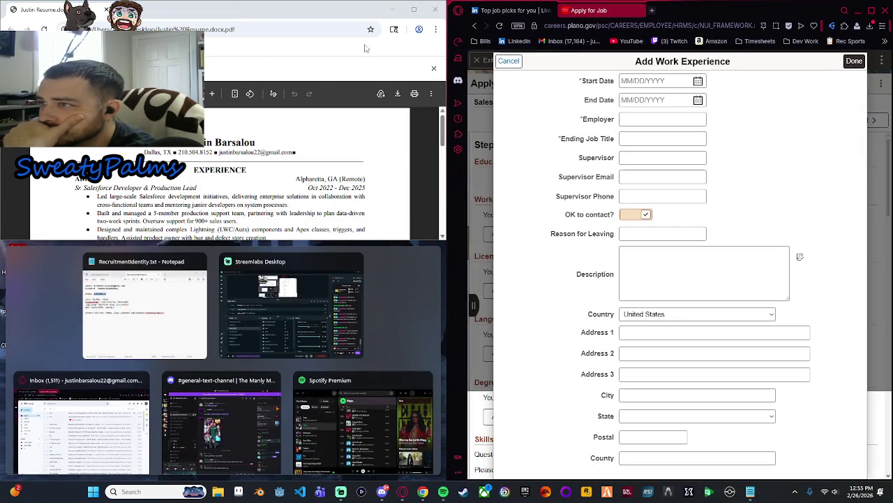
{"action": "left_click", "coordinate": [350, 22]}
{"action": "left_click_drag", "start_coordinate": [350, 22], "coordinate": [0, 222]}
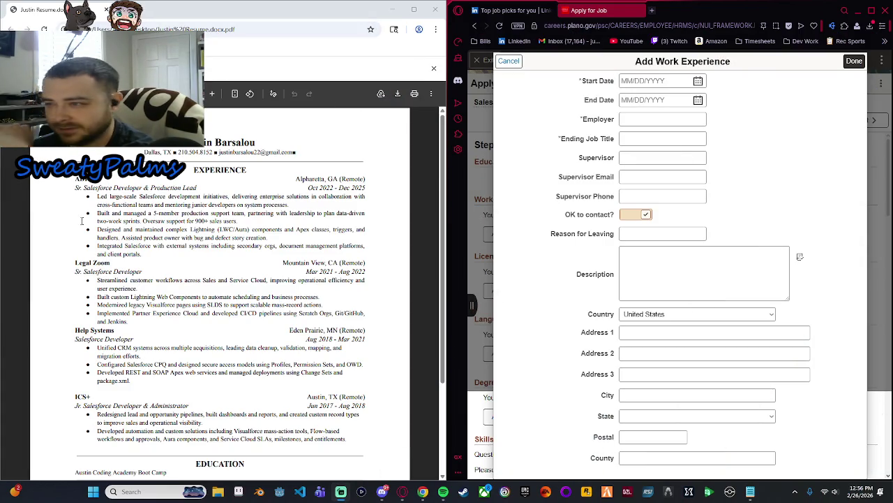
Scroll the Add Work Experience form, still showing only its default Country and OK to contact
{"action": "scroll", "coordinate": [171, 217], "scroll_direction": "down", "scroll_amount": 5}
Enter work dates from 10/01/2022 to 12/01/2025
{"action": "scroll", "coordinate": [171, 217], "scroll_direction": "up", "scroll_amount": 5}
{"action": "left_click", "coordinate": [684, 82]}
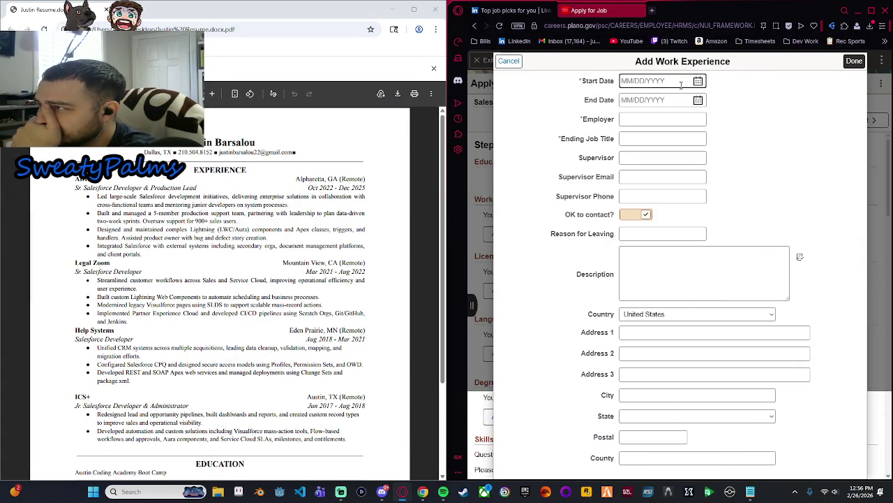
{"action": "type", "text": "10/"}
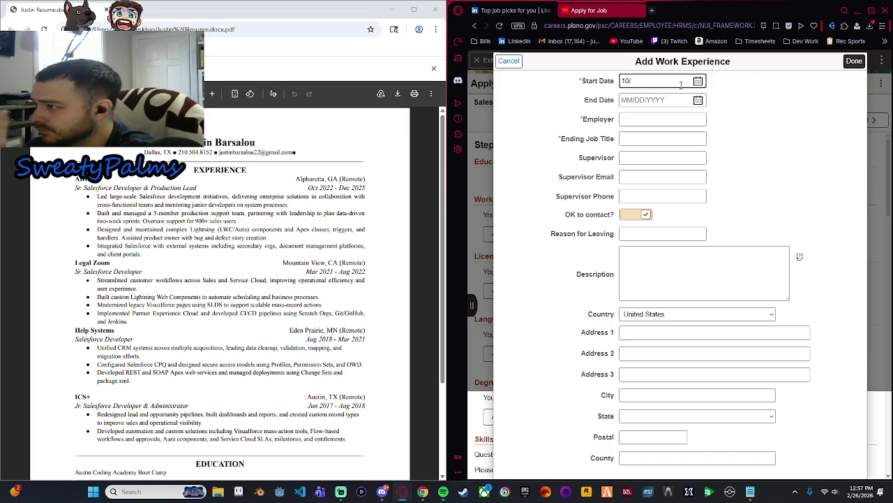
{"action": "type", "text": "01"}
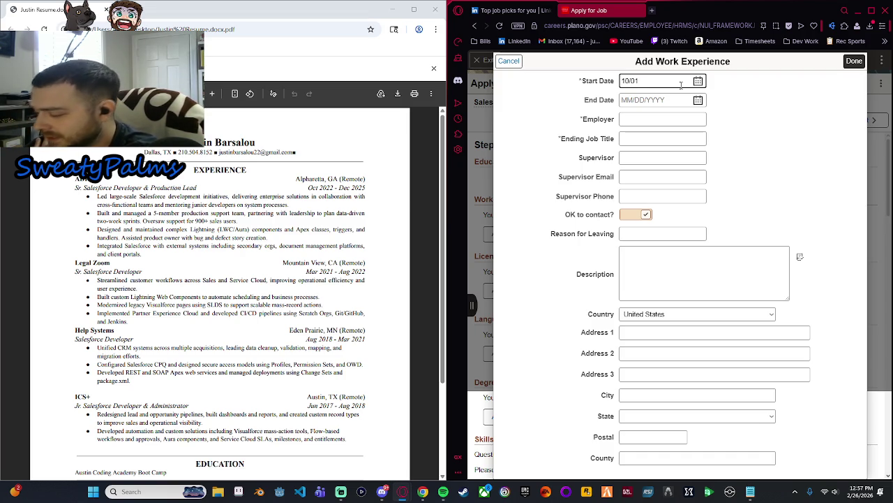
{"action": "type", "text": "/2022"}
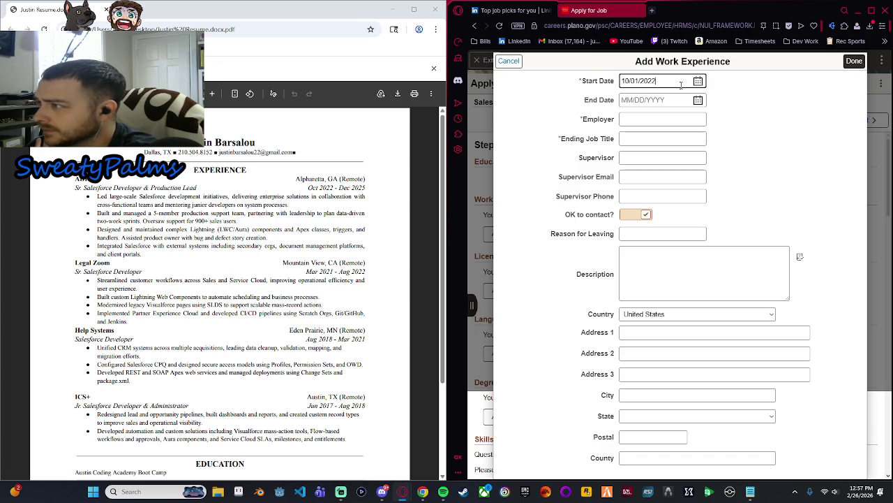
{"action": "left_click", "coordinate": [677, 99]}
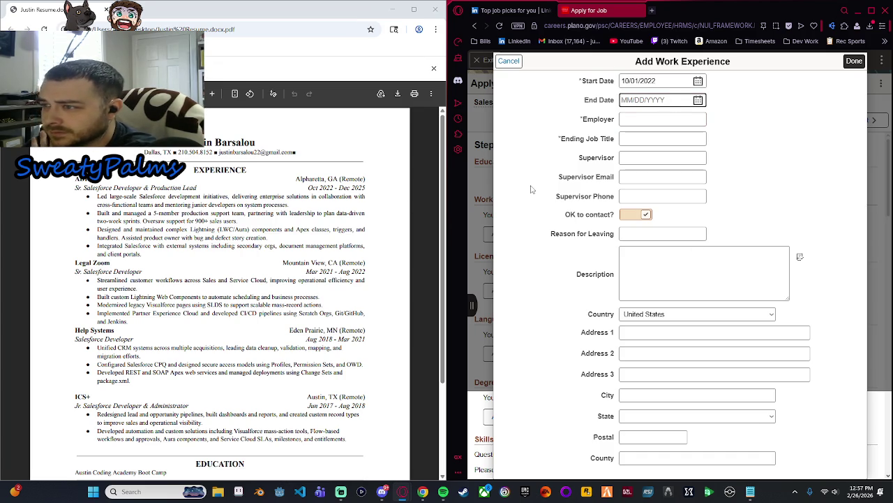
{"action": "type", "text": "12/"}
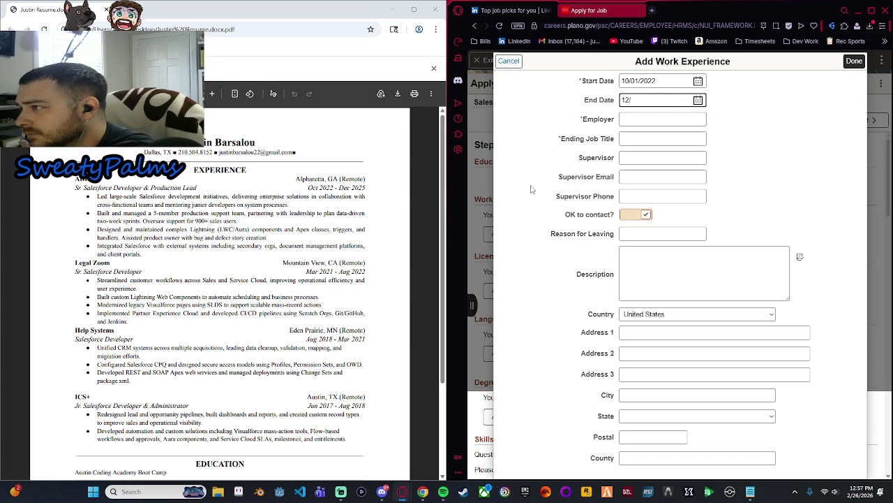
{"action": "type", "text": "1"}
{"action": "key", "text": "BackSpace"}
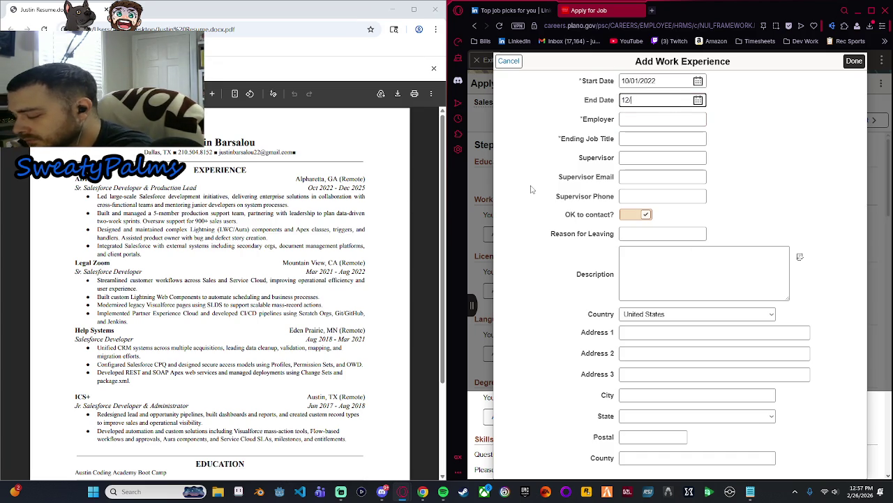
{"action": "type", "text": "01/20"}
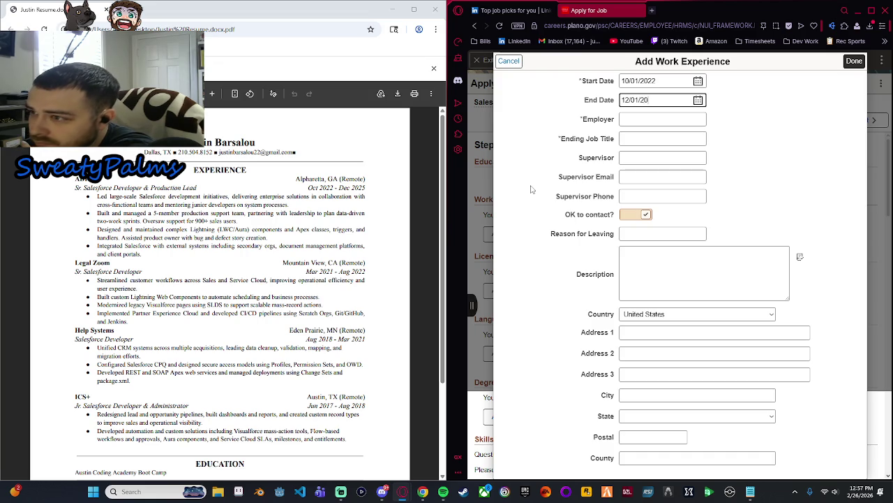
{"action": "type", "text": "25"}
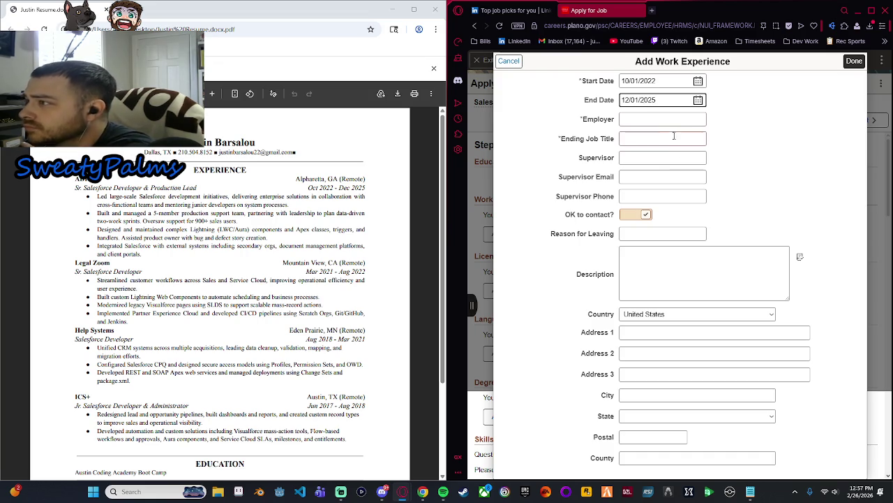
Enter employer Automatic Data Processing and paste Sr. Salesforce Developer from the resume as job title
{"action": "left_click", "coordinate": [670, 120]}
{"action": "type", "text": "Automatic Dat"}
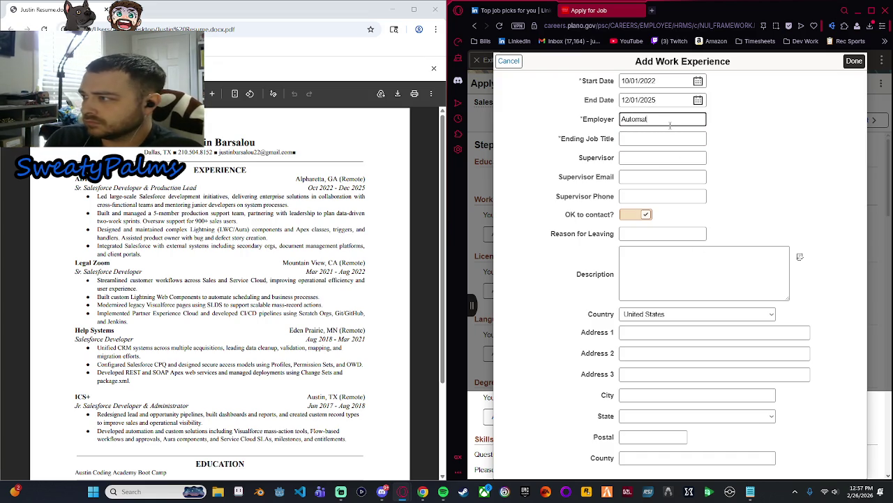
{"action": "type", "text": "a Proc"}
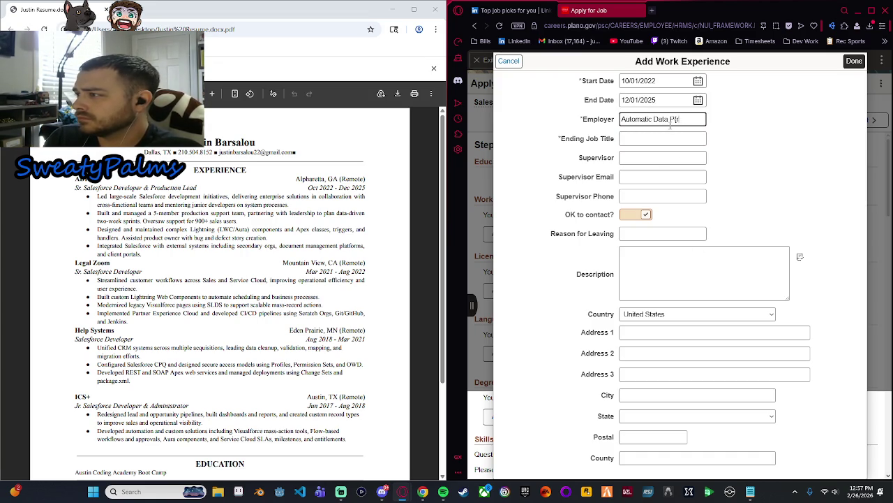
{"action": "type", "text": "essing"}
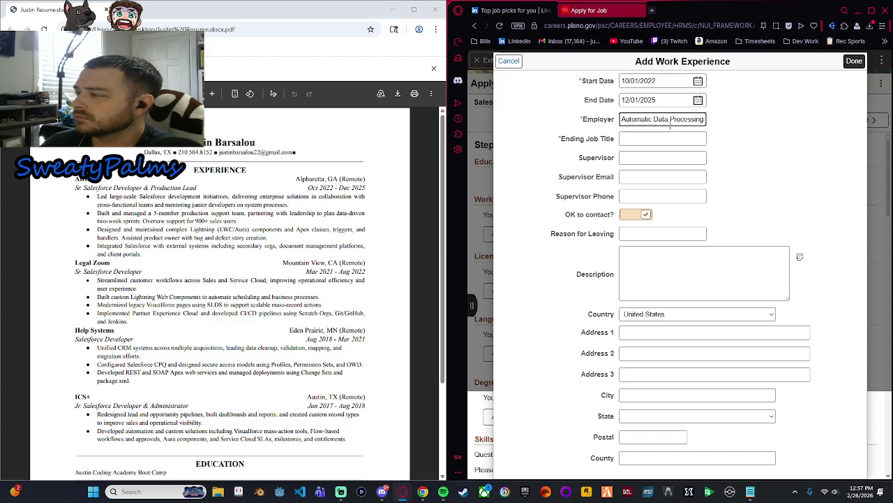
{"action": "left_click_drag", "start_coordinate": [201, 187], "coordinate": [75, 188]}
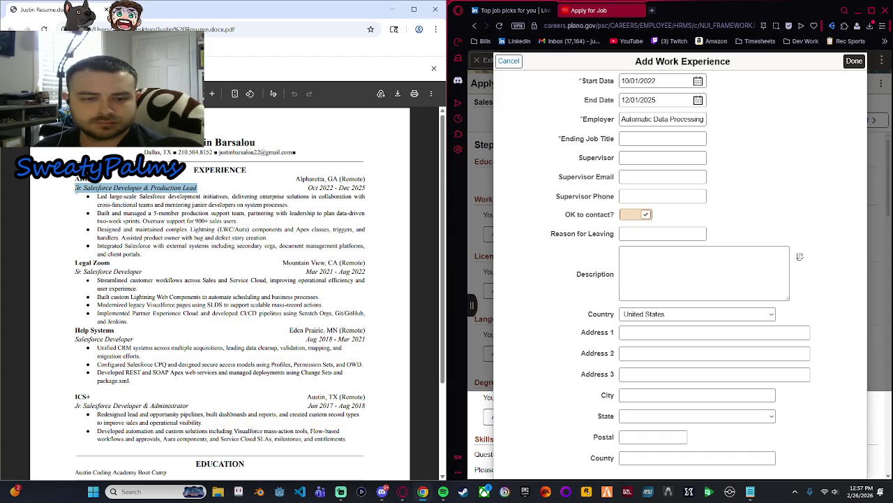
{"action": "left_click", "coordinate": [676, 138]}
{"action": "key", "text": "ctrl+v"}
{"action": "left_click", "coordinate": [790, 171]}
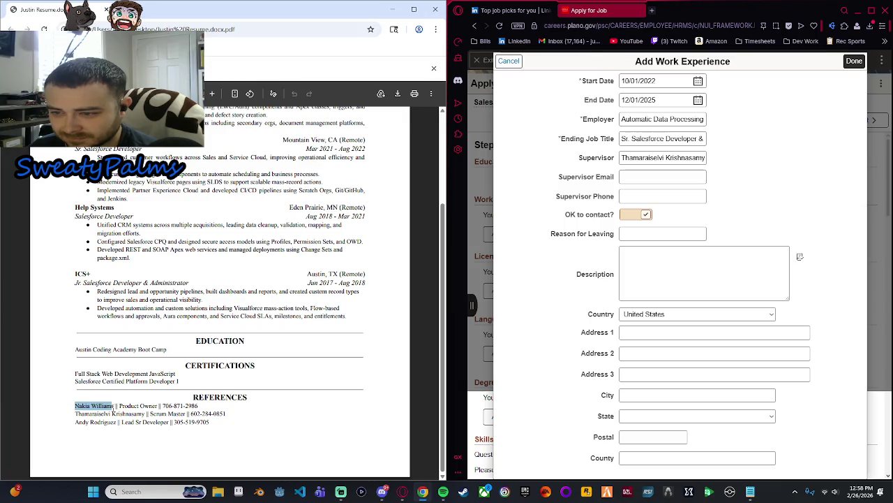
Fill supervisor name and phone from the resume's first reference, keeping OK to contact checked
{"action": "triple_click", "coordinate": [653, 158]}
{"action": "key", "text": "ctrl+v"}
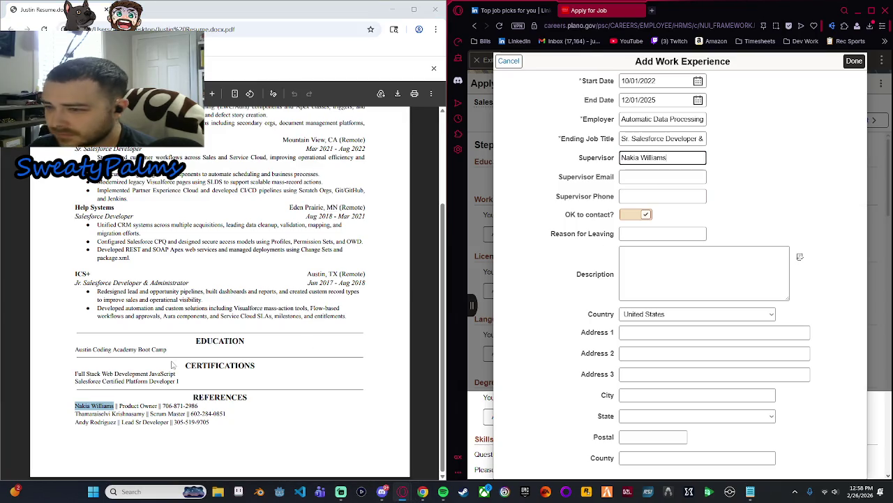
{"action": "left_click_drag", "start_coordinate": [163, 406], "coordinate": [203, 407]}
{"action": "key", "text": "ctrl+c"}
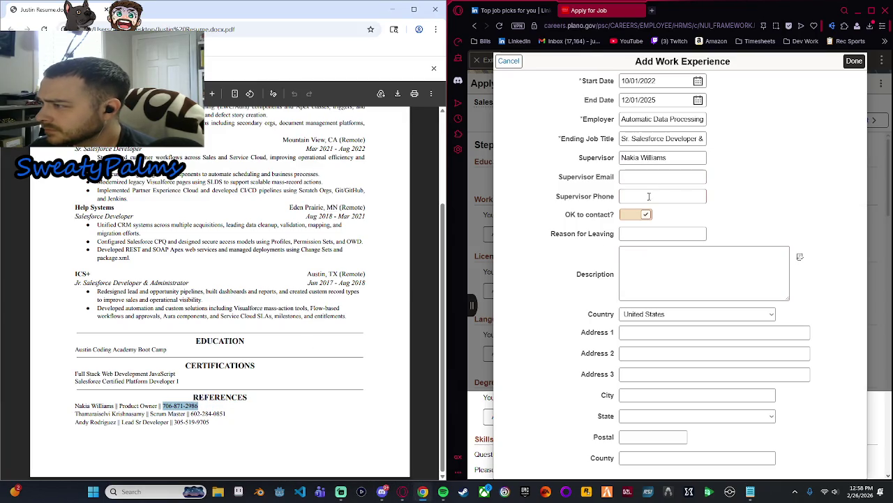
{"action": "left_click", "coordinate": [644, 196]}
{"action": "key", "text": "ctrl+v"}
{"action": "left_click", "coordinate": [638, 217]}
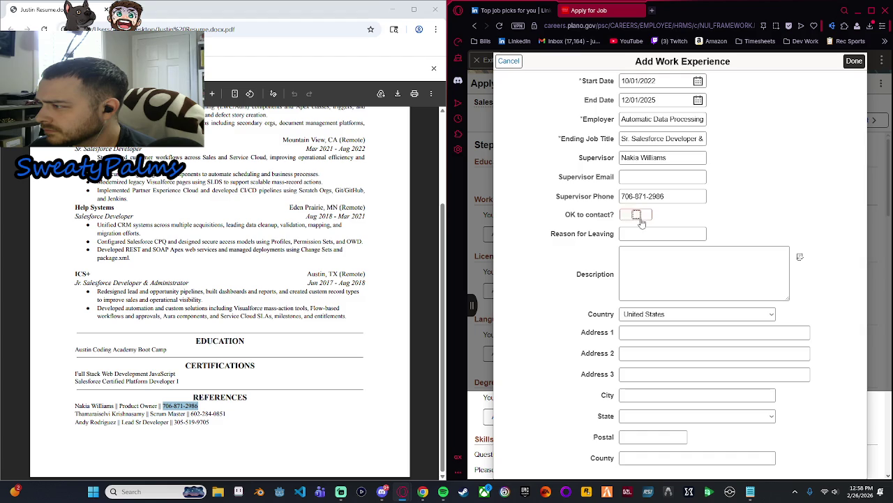
{"action": "left_click", "coordinate": [635, 219]}
Enter 'Let go due to budget' as the reason for leaving
{"action": "left_click", "coordinate": [637, 238]}
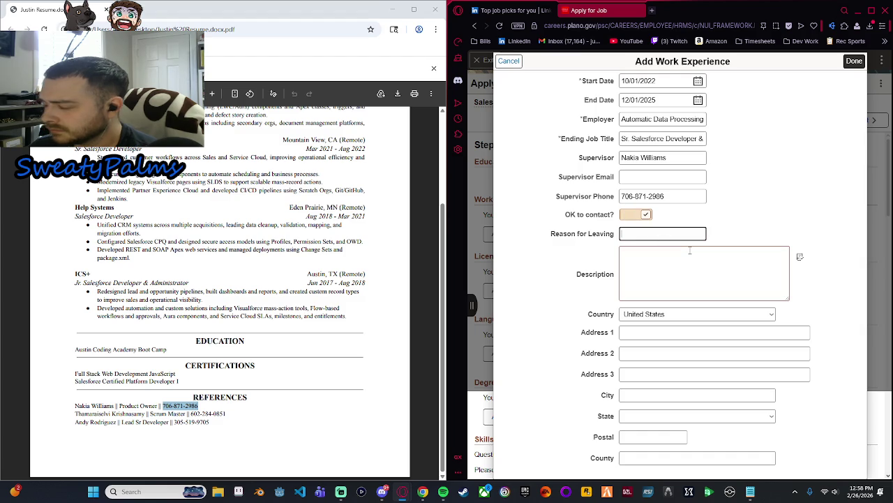
{"action": "type", "text": "Budget"}
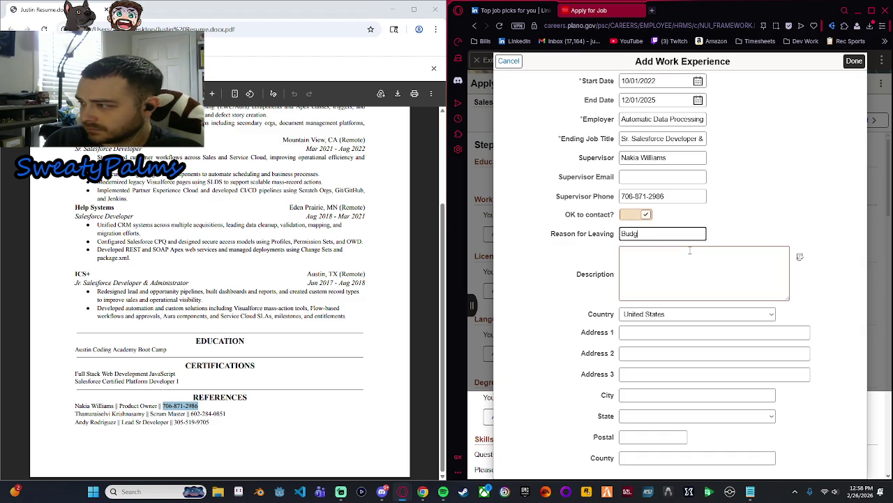
{"action": "key", "text": "BackSpace"}
{"action": "key", "text": "BackSpace"}
{"action": "key", "text": "BackSpace"}
{"action": "key", "text": "BackSpace"}
{"action": "key", "text": "BackSpace"}
{"action": "key", "text": "BackSpace"}
{"action": "type", "text": "Let go "}
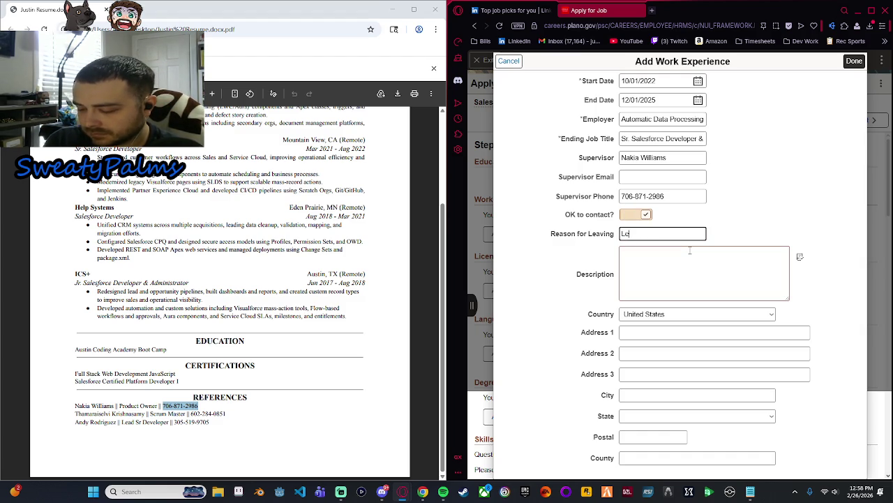
{"action": "type", "text": "due to bud"}
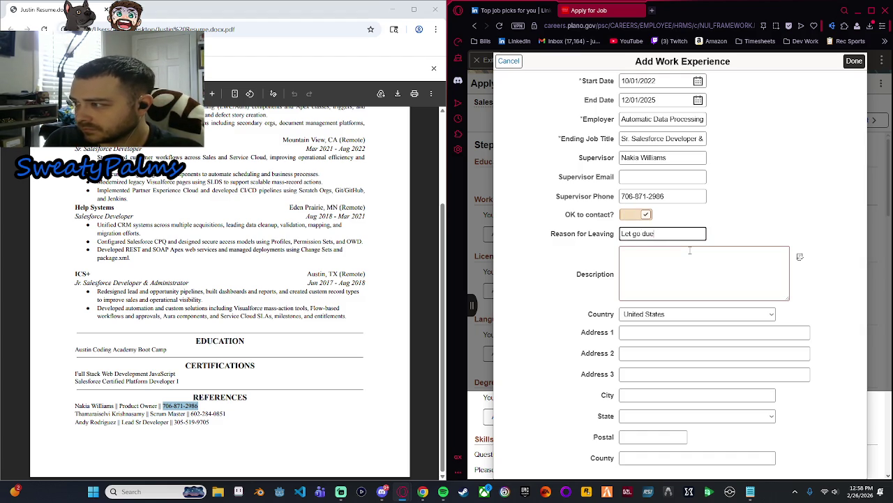
{"action": "type", "text": "get"}
{"action": "key", "text": "Tab"}
Copy the ADP duty bullets from the resume into the Description box
{"action": "scroll", "coordinate": [218, 333], "scroll_direction": "up", "scroll_amount": 4}
{"action": "left_click_drag", "start_coordinate": [143, 255], "coordinate": [83, 196]}
{"action": "key", "text": "ctrl+c"}
{"action": "left_click", "coordinate": [698, 273]}
{"action": "key", "text": "ctrl+v"}
Remove the stray line breaks in the Automatic Data Processing description so its lines rejoin
{"action": "left_click", "coordinate": [621, 275]}
{"action": "key", "text": "BackSpace"}
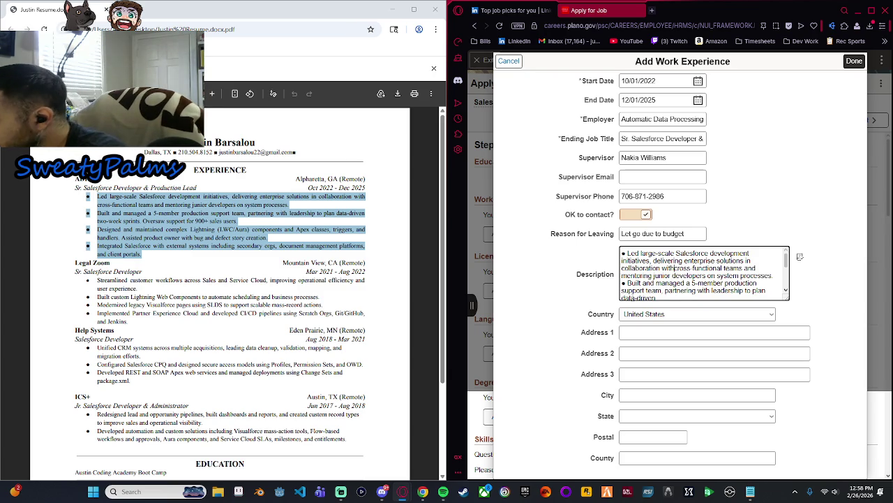
{"action": "scroll", "coordinate": [663, 272], "scroll_direction": "down", "scroll_amount": 1}
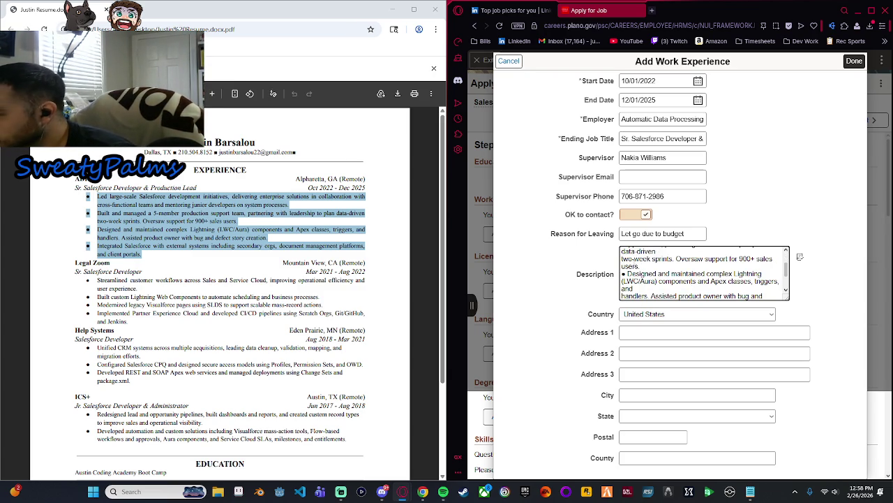
{"action": "key", "text": "BackSpace"}
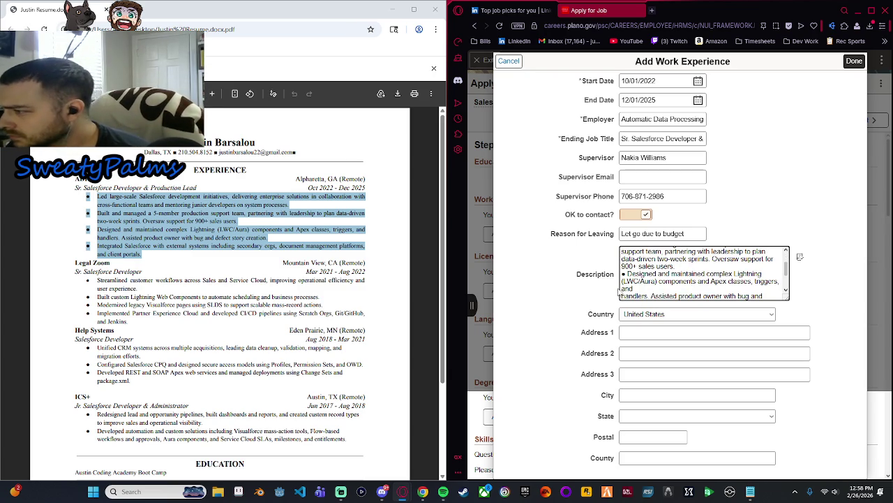
{"action": "left_click", "coordinate": [621, 296]}
{"action": "key", "text": "BackSpace"}
{"action": "scroll", "coordinate": [663, 279], "scroll_direction": "down", "scroll_amount": 3}
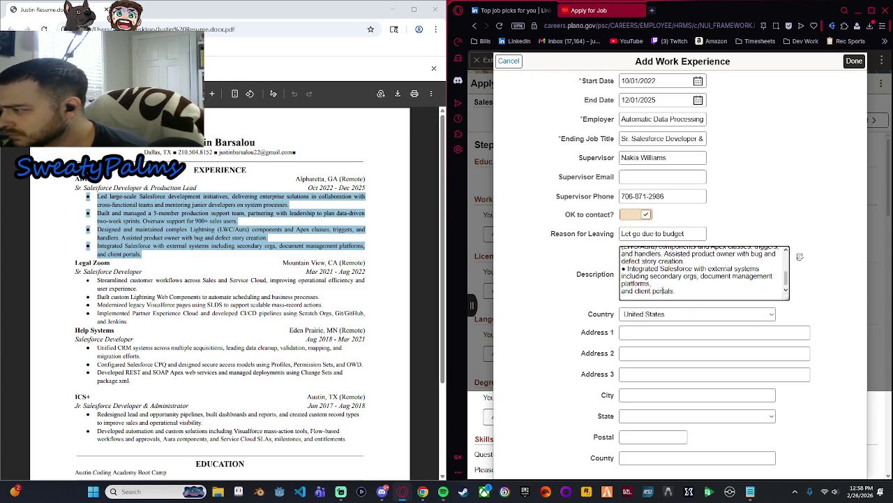
{"action": "key", "text": "BackSpace"}
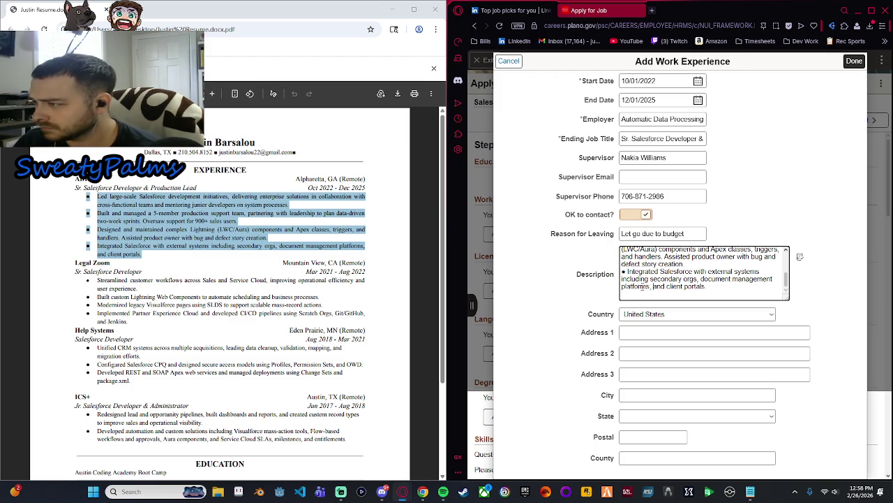
{"action": "scroll", "coordinate": [803, 245], "scroll_direction": "down", "scroll_amount": 4}
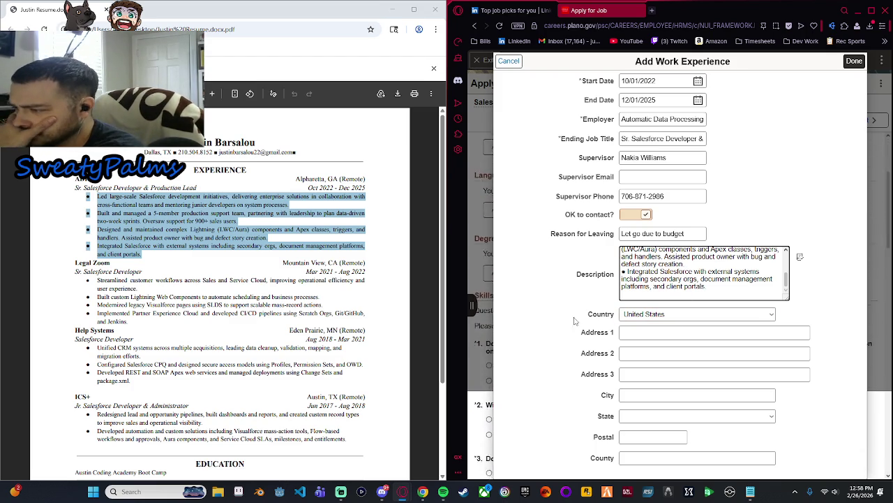
Save the Automatic Data Processing entry and start a new work experience entry
{"action": "left_click", "coordinate": [854, 61]}
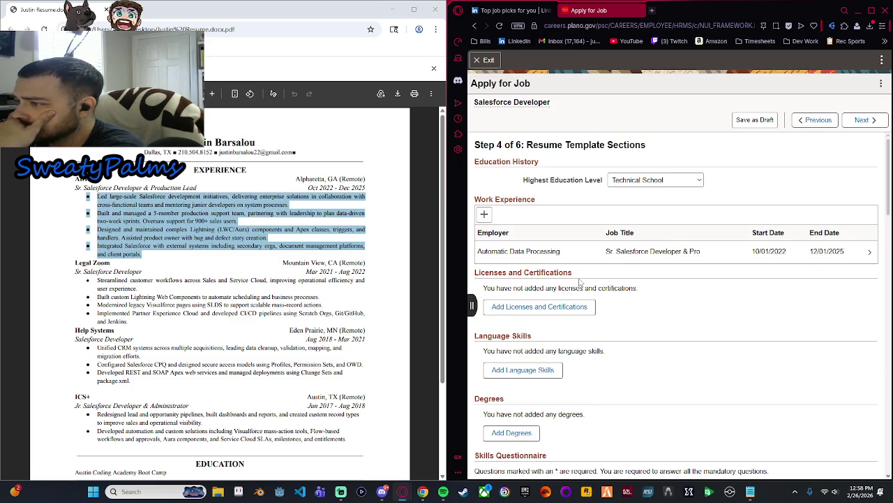
{"action": "left_click", "coordinate": [484, 214]}
{"action": "left_click", "coordinate": [183, 277]}
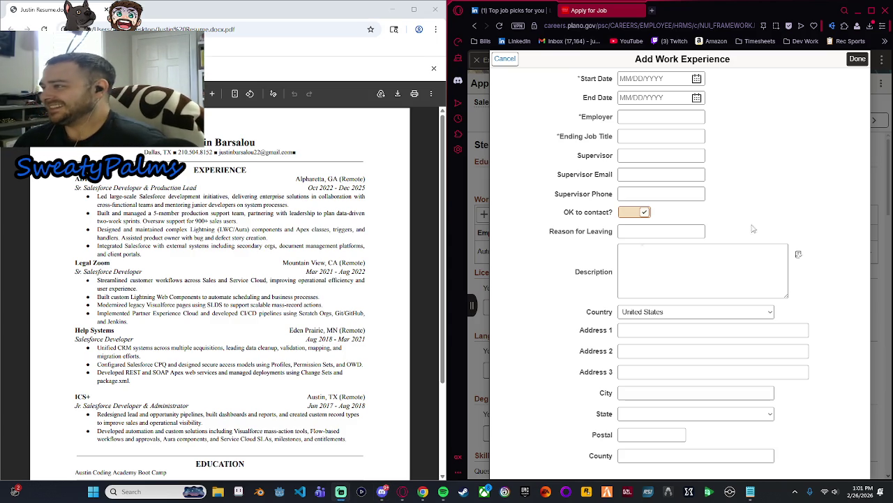
Put the cursor in the new entry's Start Date field
{"action": "left_click", "coordinate": [659, 81]}
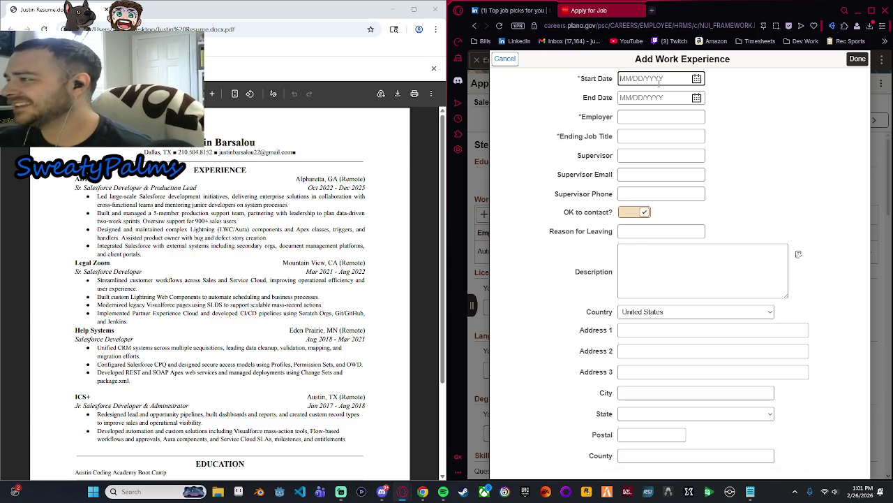
Enter Start Date 03/01/2021, fixing the invalid-date error, and End Date 08/01/2022
{"action": "type", "text": "0301"}
{"action": "key", "text": "BackSpace"}
{"action": "key", "text": "BackSpace"}
{"action": "type", "text": "/01"}
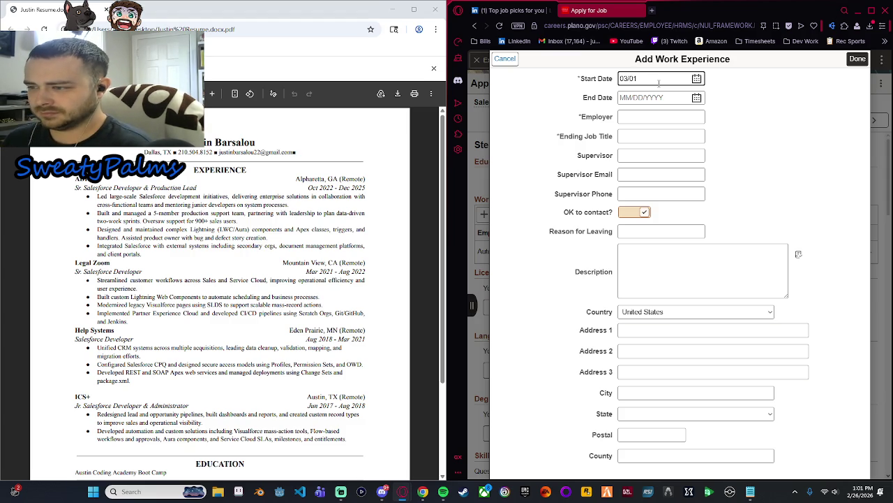
{"action": "type", "text": "2021"}
{"action": "left_click", "coordinate": [673, 103]}
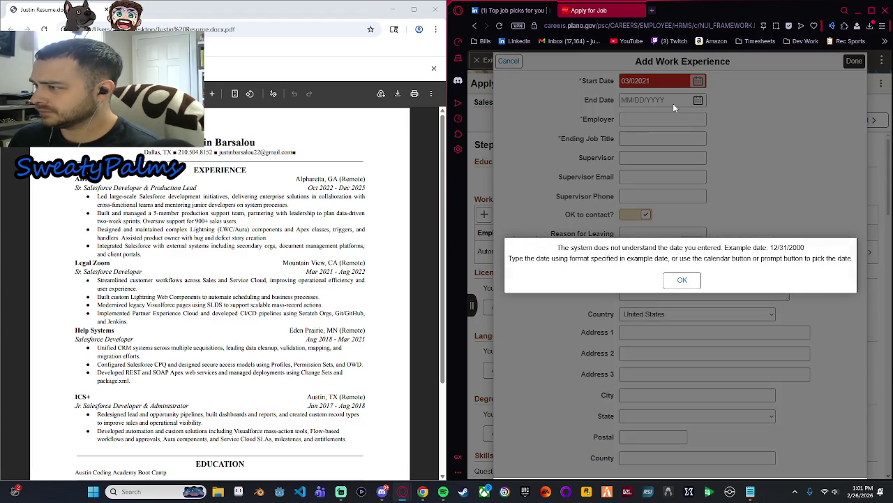
{"action": "left_click", "coordinate": [682, 280]}
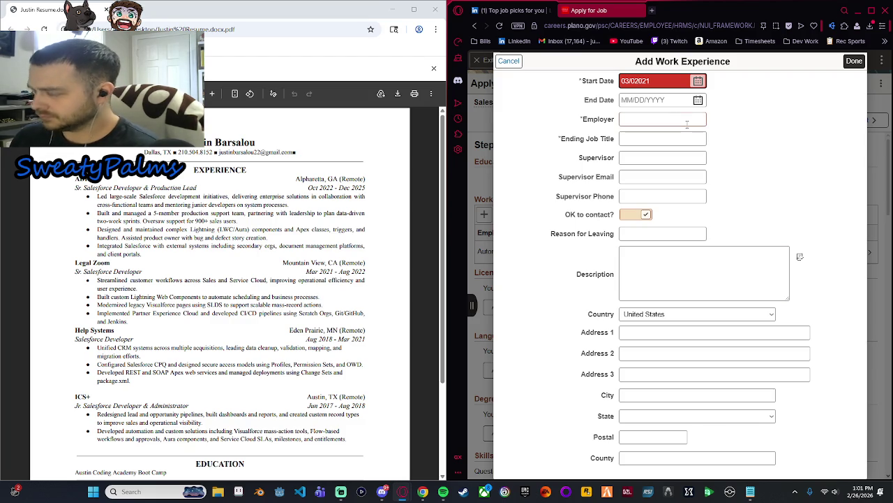
{"action": "left_click", "coordinate": [631, 81]}
{"action": "type", "text": "1/"}
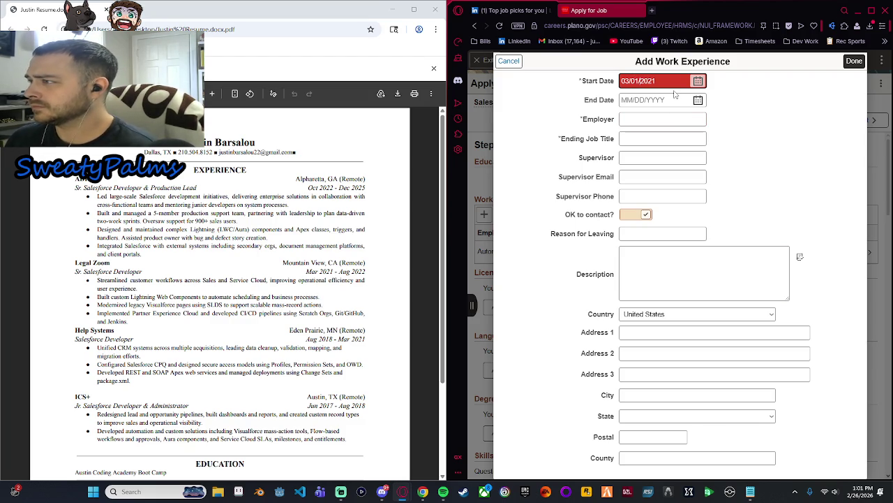
{"action": "left_click", "coordinate": [662, 101]}
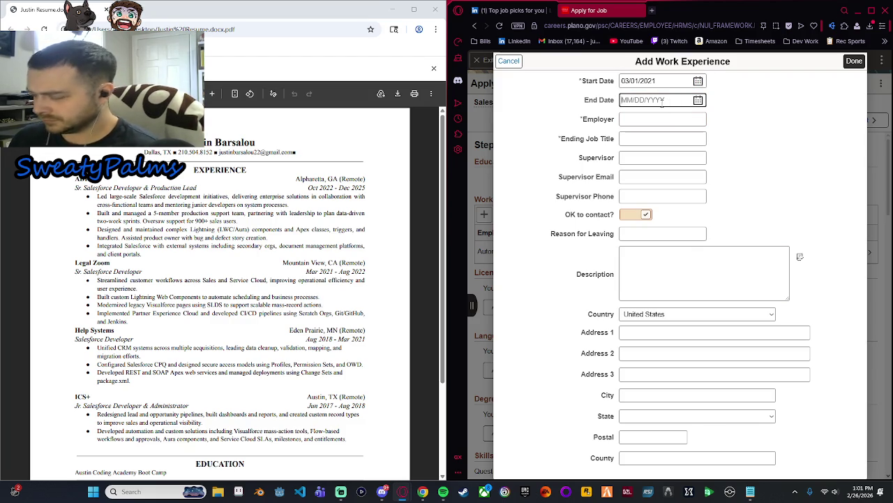
{"action": "type", "text": "08/"}
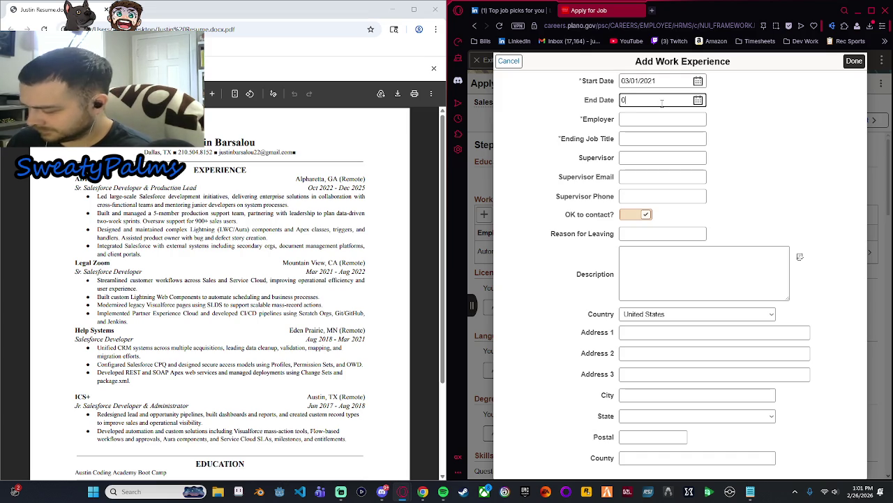
{"action": "type", "text": "01/"}
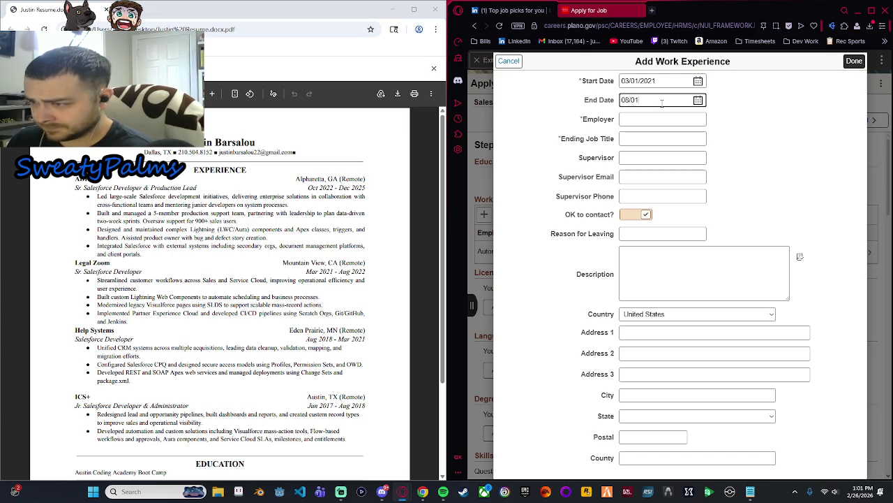
{"action": "type", "text": "2022"}
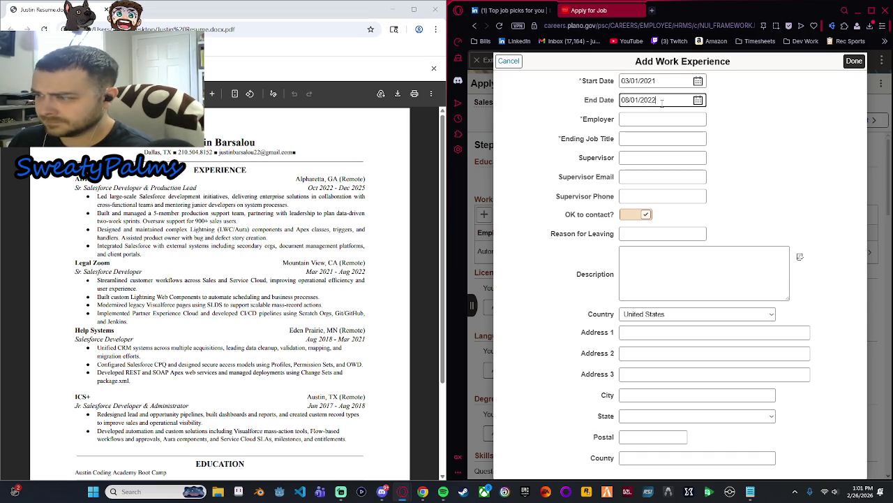
{"action": "left_click", "coordinate": [676, 118]}
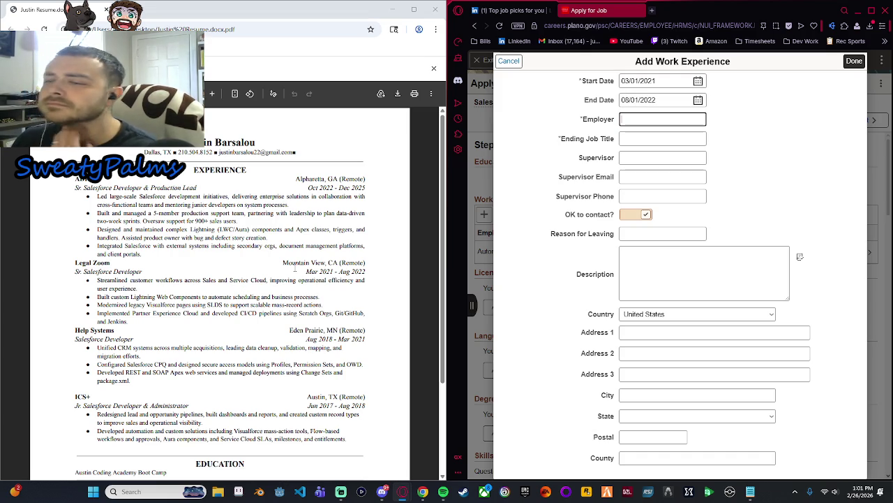
Enter employer Legal Zoom and paste 'Sr. Salesforce Developer' from the resume as ending job title
{"action": "type", "text": "Legal Zoom"}
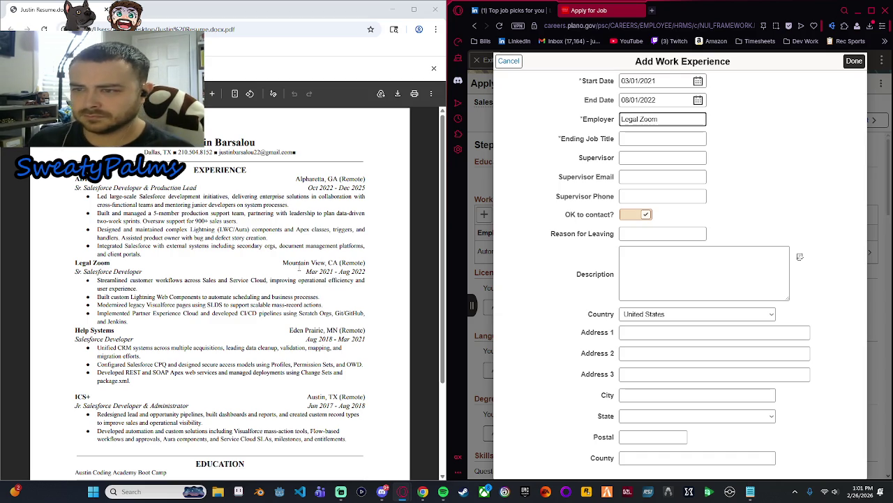
{"action": "triple_click", "coordinate": [140, 271]}
{"action": "left_click", "coordinate": [140, 272]}
{"action": "left_click_drag", "start_coordinate": [75, 272], "coordinate": [143, 271]}
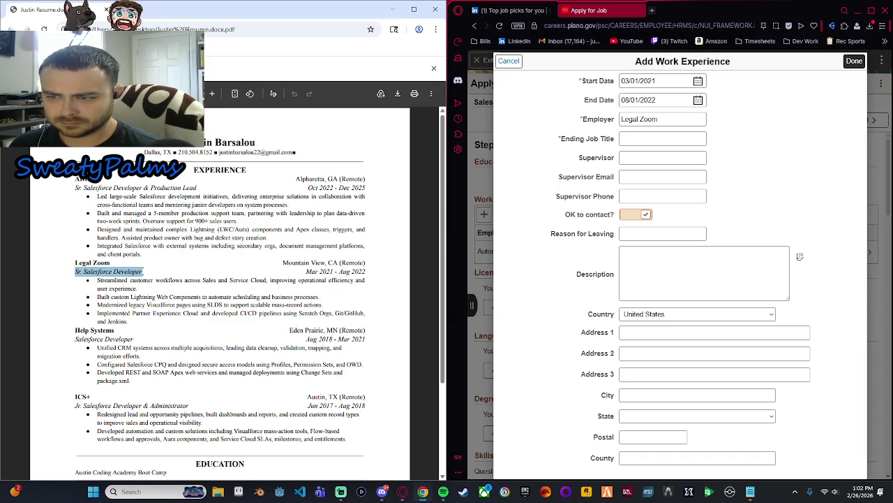
{"action": "key", "text": "ctrl+c"}
{"action": "left_click", "coordinate": [662, 138]}
{"action": "key", "text": "ctrl+v"}
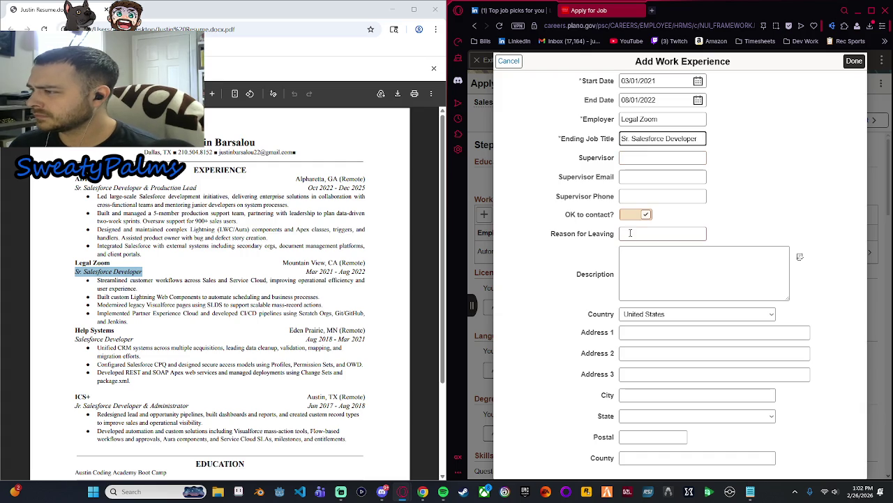
Keep OK to contact checked, set reason for leaving 'Contract Ended', and select the Legal Zoom bullets
{"action": "left_click", "coordinate": [643, 155]}
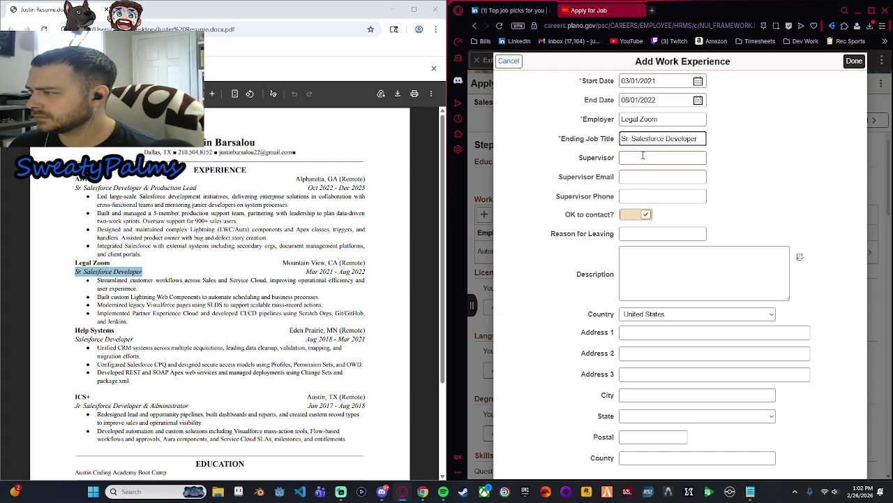
{"action": "left_click", "coordinate": [631, 218]}
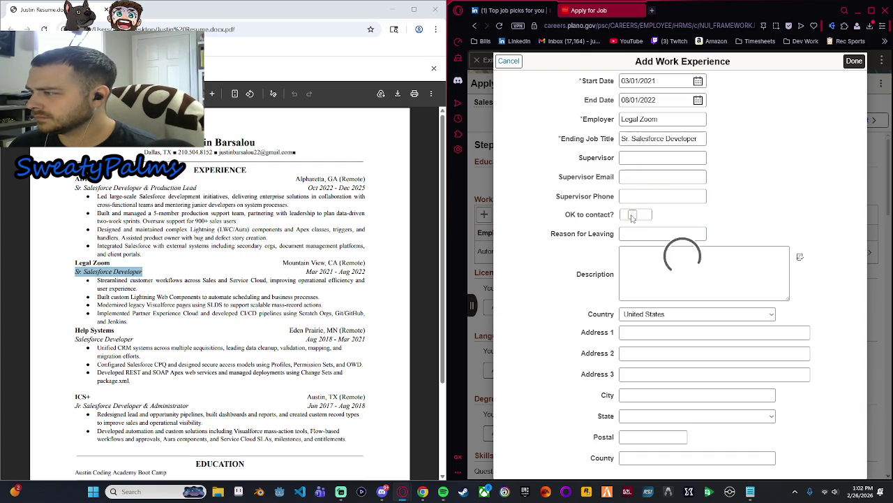
{"action": "left_click", "coordinate": [630, 216]}
{"action": "left_click", "coordinate": [678, 234]}
{"action": "type", "text": "Contract c"}
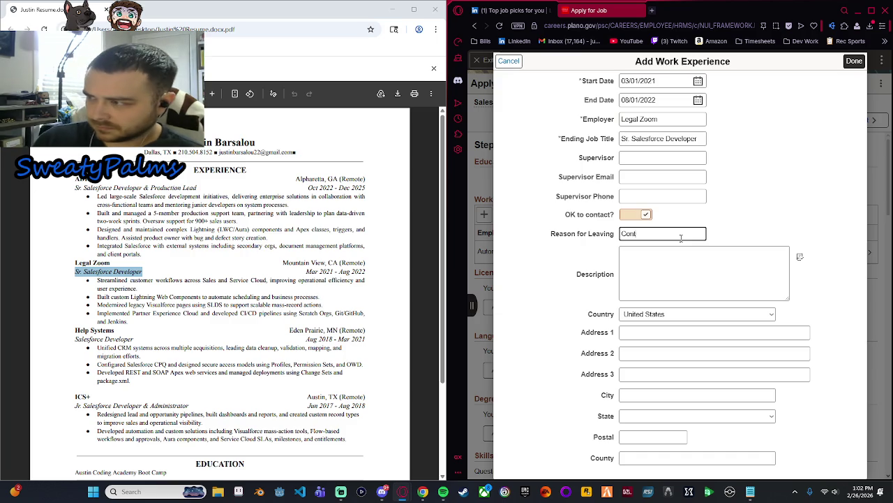
{"action": "type", "text": "ontr"}
{"action": "key", "text": "BackSpace"}
{"action": "key", "text": "BackSpace"}
{"action": "key", "text": "BackSpace"}
{"action": "type", "text": "Em"}
{"action": "key", "text": "BackSpace"}
{"action": "type", "text": "nded"}
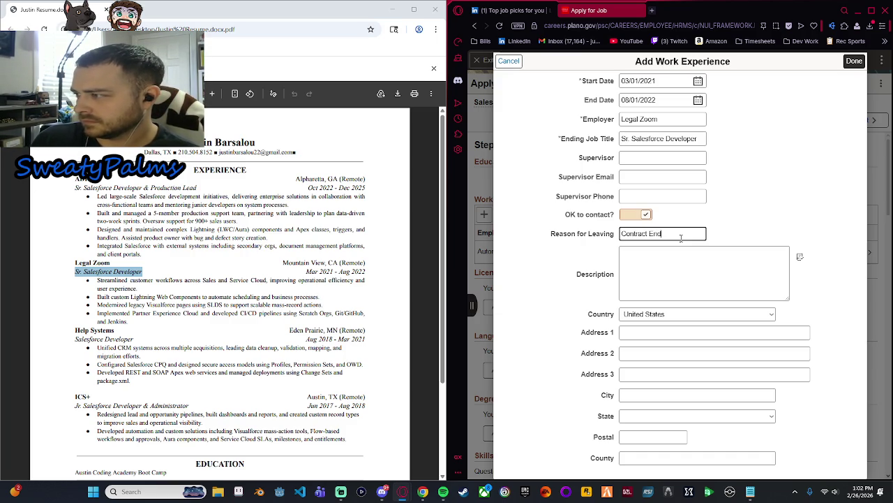
{"action": "left_click_drag", "start_coordinate": [125, 322], "coordinate": [84, 279]}
Paste the four Legal Zoom resume bullets into the Description box
{"action": "left_click", "coordinate": [643, 264]}
{"action": "key", "text": "ctrl+v"}
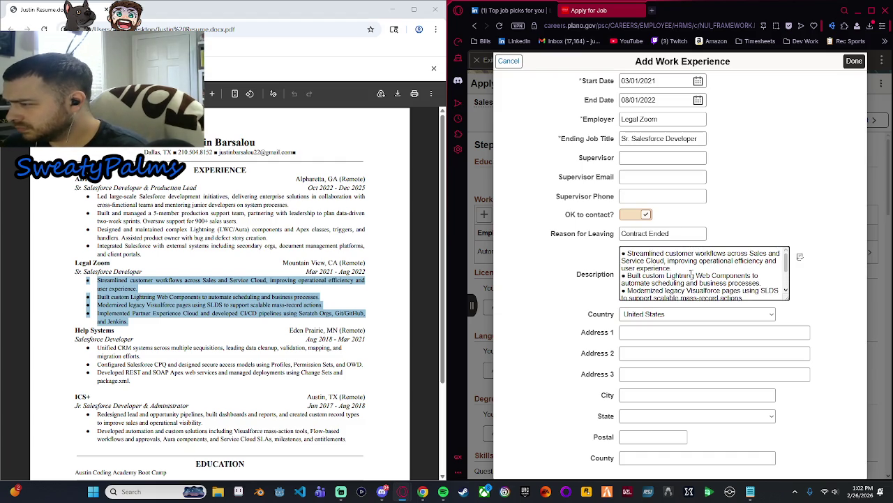
{"action": "scroll", "coordinate": [730, 293], "scroll_direction": "down", "scroll_amount": 2}
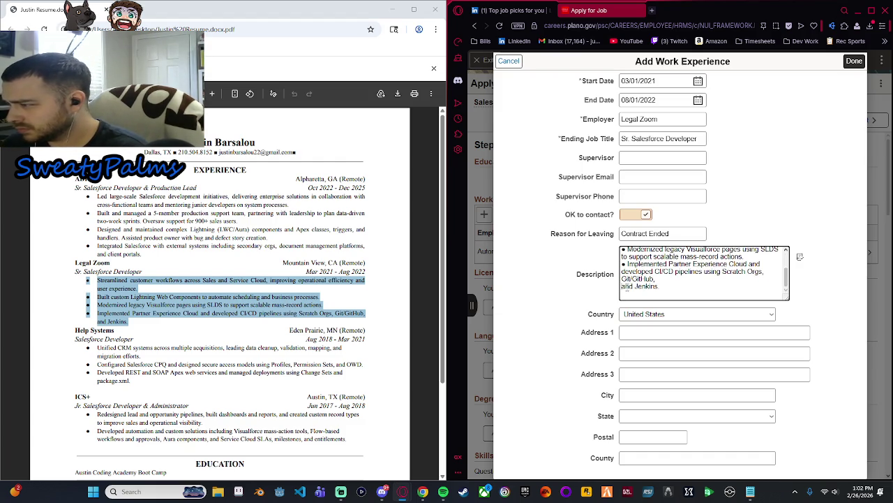
{"action": "scroll", "coordinate": [667, 331], "scroll_direction": "down", "scroll_amount": 1}
Save the Legal Zoom entry and open another blank work experience form
{"action": "left_click", "coordinate": [854, 61]}
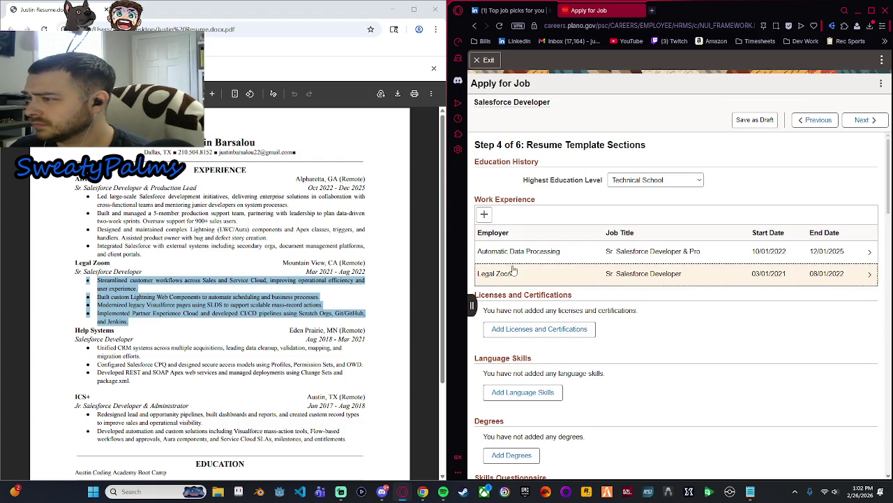
{"action": "left_click", "coordinate": [485, 215]}
{"action": "scroll", "coordinate": [169, 299], "scroll_direction": "down", "scroll_amount": 1}
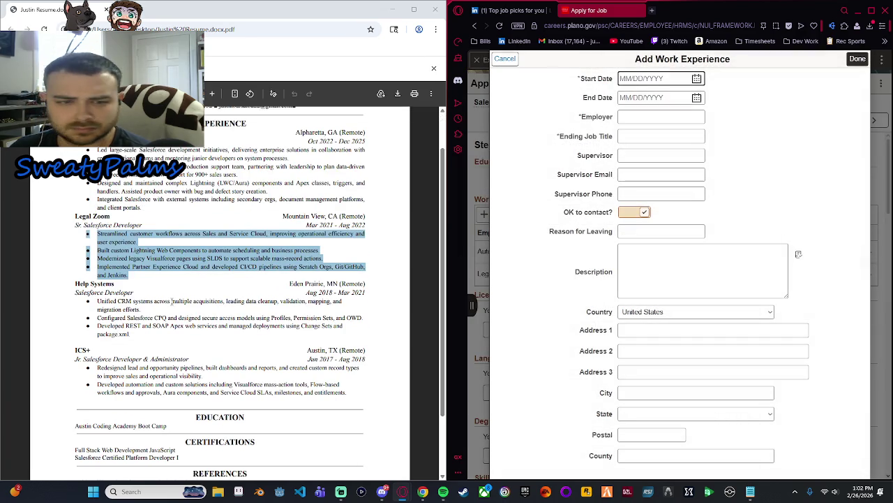
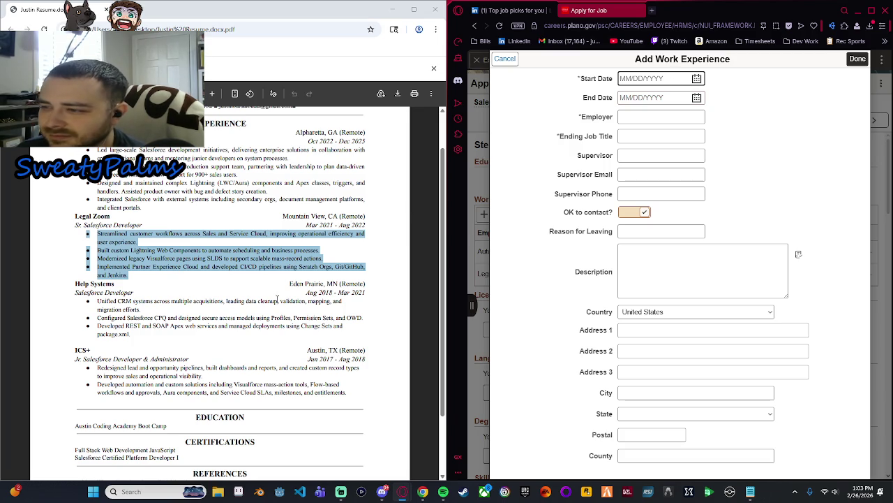
Enter 08/01/2018 as the start date and 03/01/2021 as the end date
{"action": "left_click", "coordinate": [139, 291]}
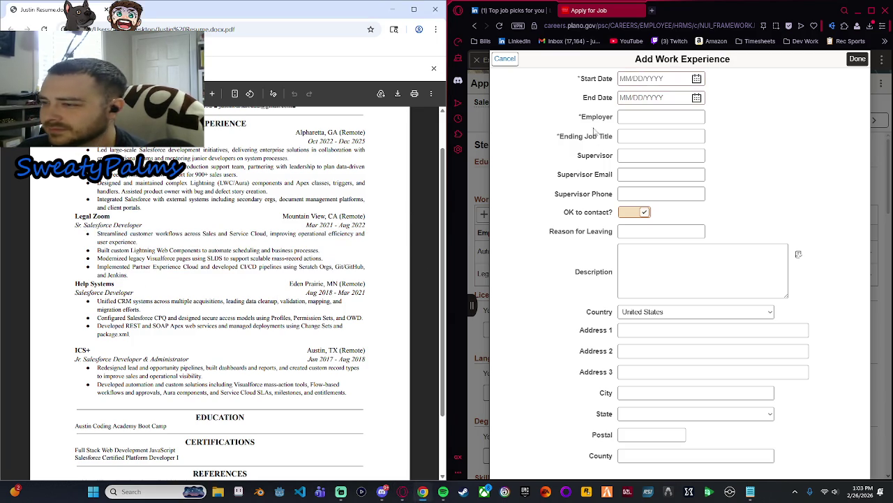
{"action": "left_click", "coordinate": [633, 77]}
{"action": "type", "text": "08/"}
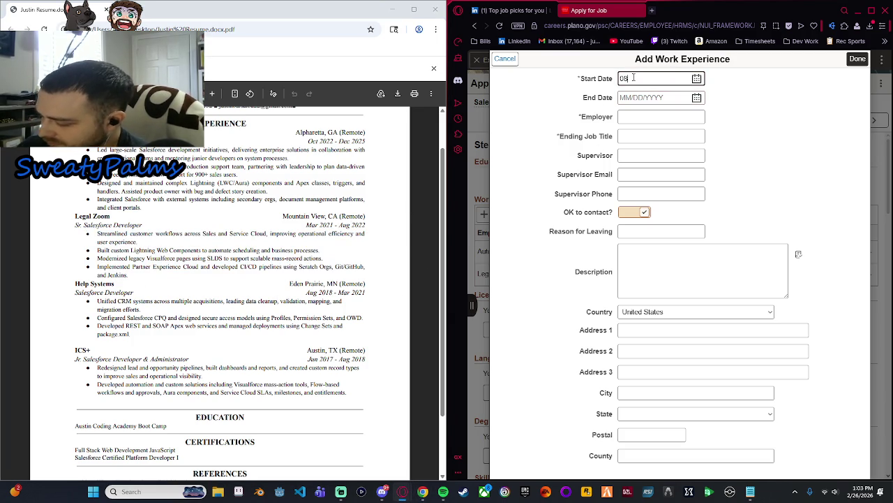
{"action": "type", "text": "01"}
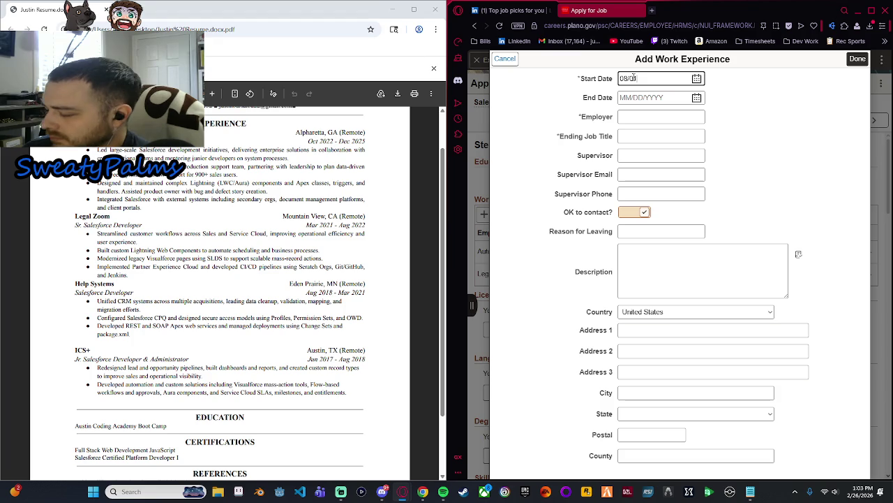
{"action": "type", "text": "/2018"}
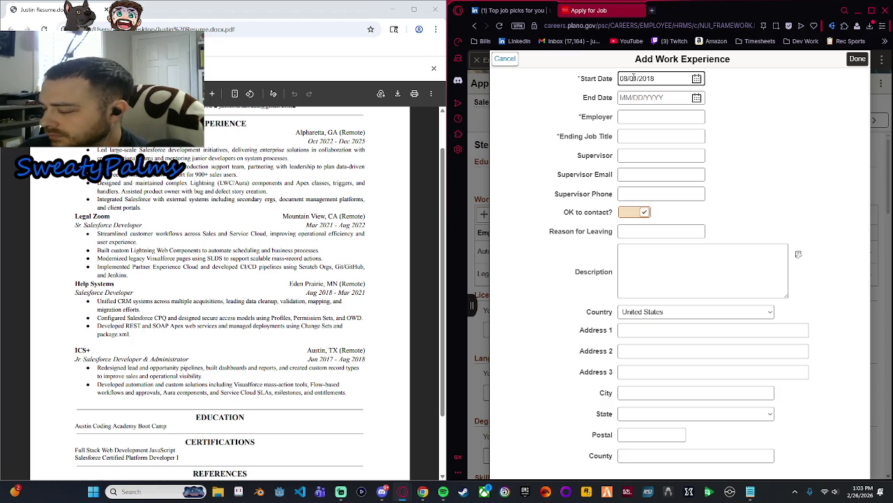
{"action": "left_click", "coordinate": [660, 98]}
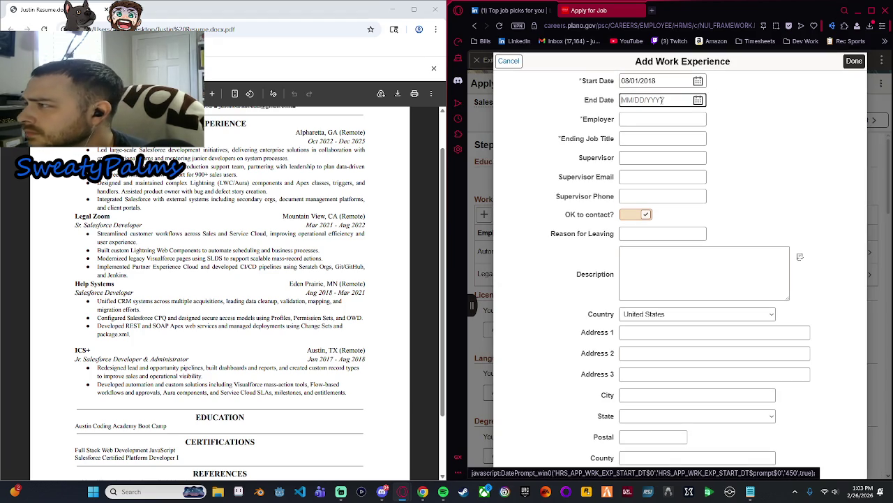
{"action": "type", "text": "03/"}
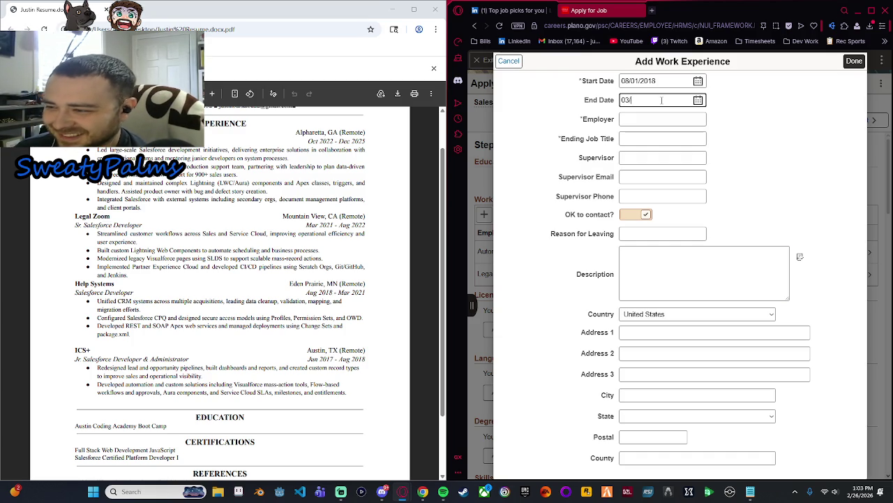
{"action": "type", "text": "01/2021"}
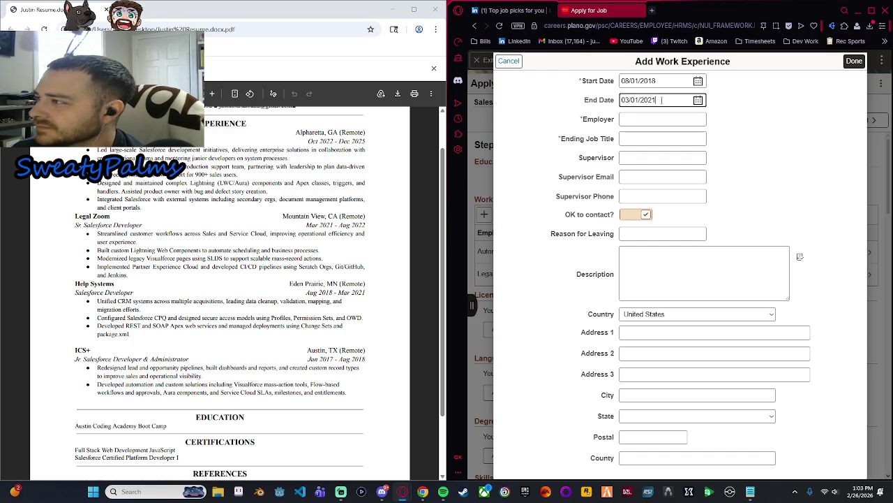
{"action": "key", "text": "Tab"}
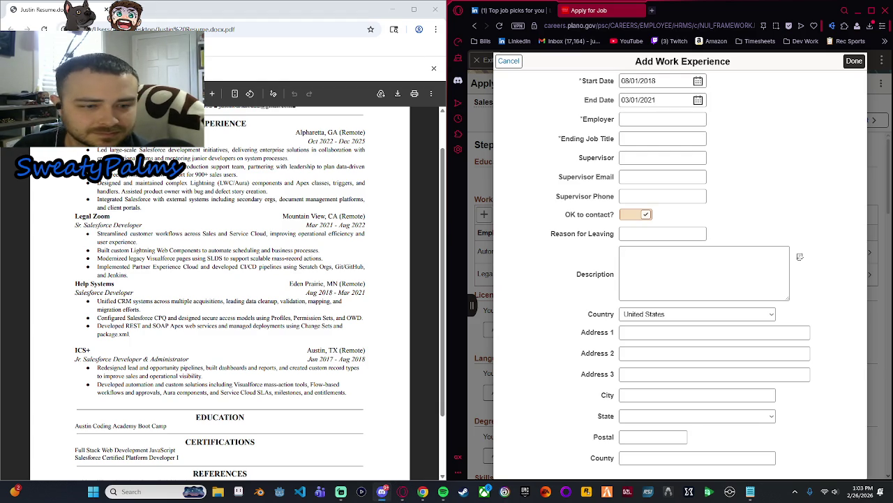
Fill in Help Systems as the employer and Salesforce Developer as the ending job title
{"action": "left_click", "coordinate": [650, 119]}
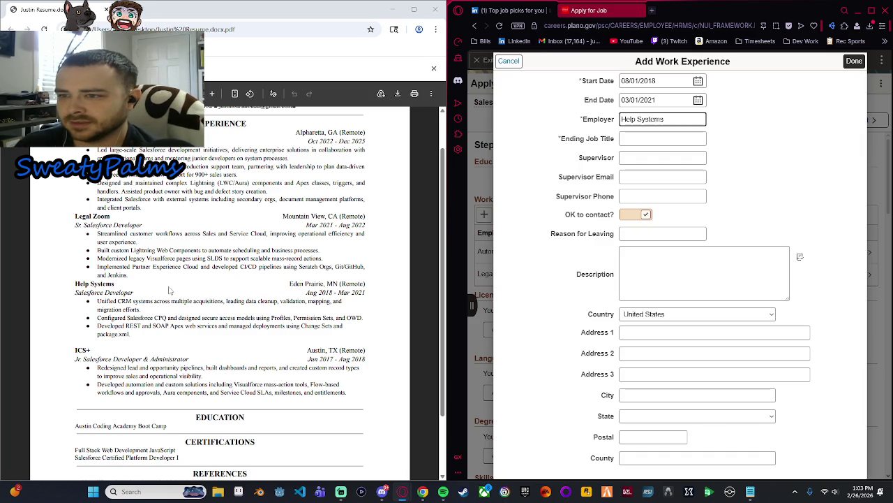
{"action": "key", "text": "Tab"}
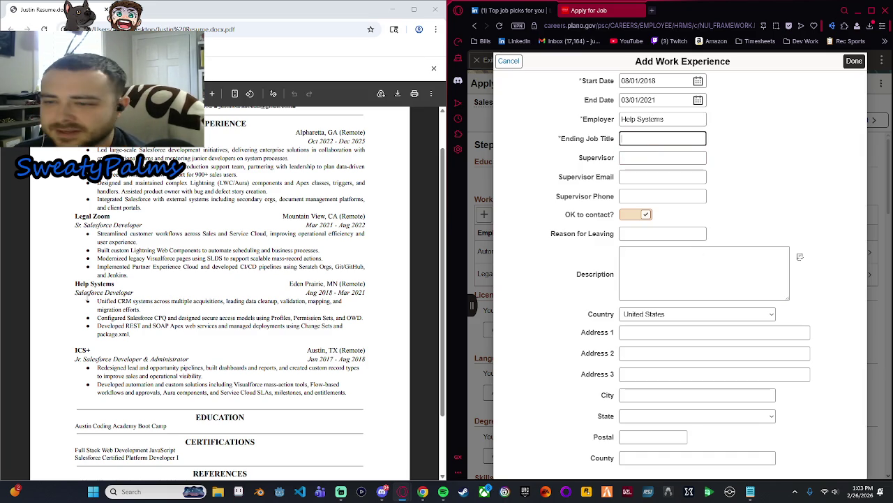
{"action": "left_click_drag", "start_coordinate": [76, 292], "coordinate": [137, 292]}
{"action": "key", "text": "ctrl+c"}
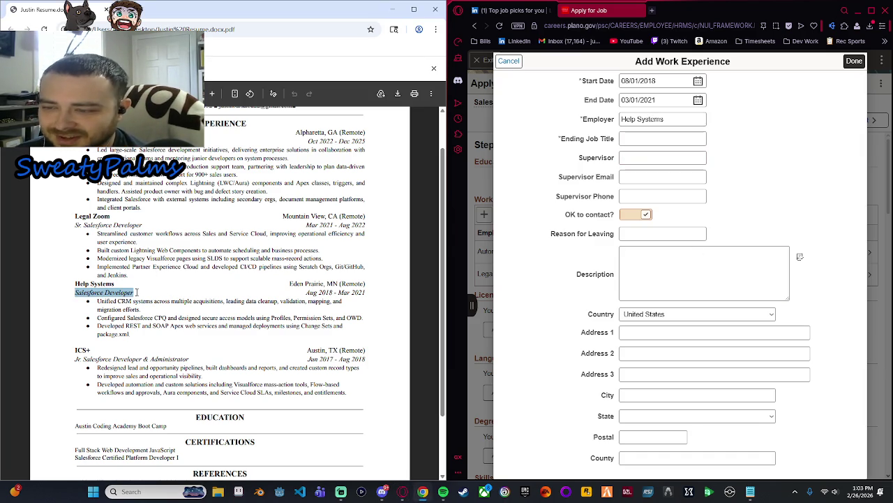
{"action": "left_click", "coordinate": [670, 141]}
{"action": "key", "text": "ctrl+v"}
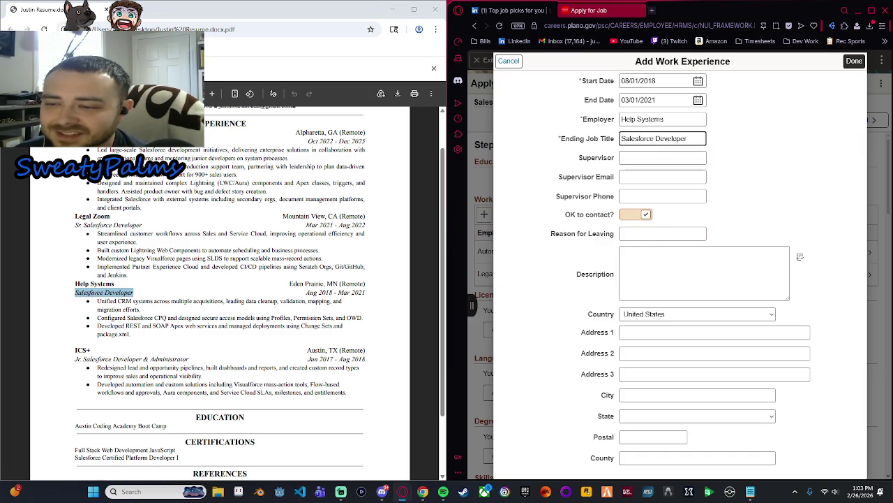
Paste the three Help Systems resume bullets into Description and uncheck OK to contact
{"action": "mouse_move", "coordinate": [130, 334]}
{"action": "left_mouse_down"}
{"action": "mouse_move", "coordinate": [98, 323]}
{"action": "mouse_move", "coordinate": [91, 304]}
{"action": "mouse_move", "coordinate": [335, 289]}
{"action": "left_mouse_up"}
{"action": "left_click_drag", "start_coordinate": [335, 289], "coordinate": [83, 302]}
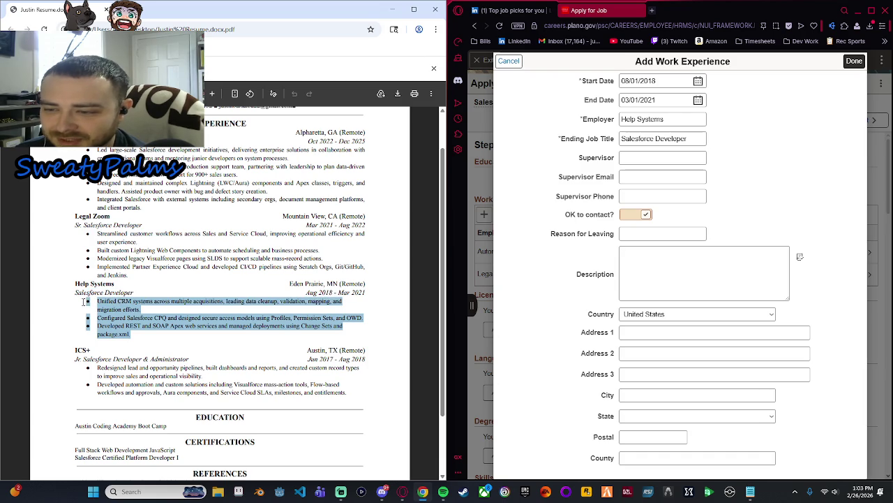
{"action": "left_click", "coordinate": [664, 278]}
{"action": "key", "text": "ctrl+v"}
{"action": "left_click", "coordinate": [645, 214]}
{"action": "left_click", "coordinate": [641, 235]}
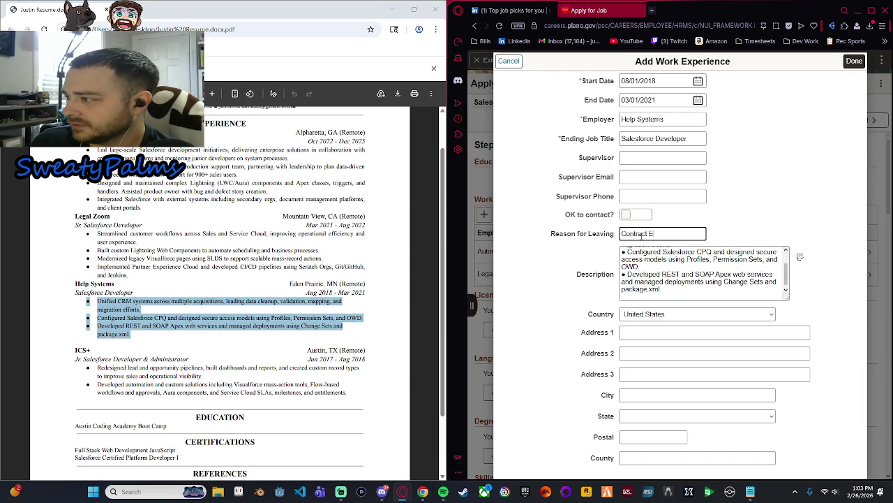
Give Contract Ended as the reason for leaving and save the Help Systems entry
{"action": "scroll", "coordinate": [649, 286], "scroll_direction": "up", "scroll_amount": 3}
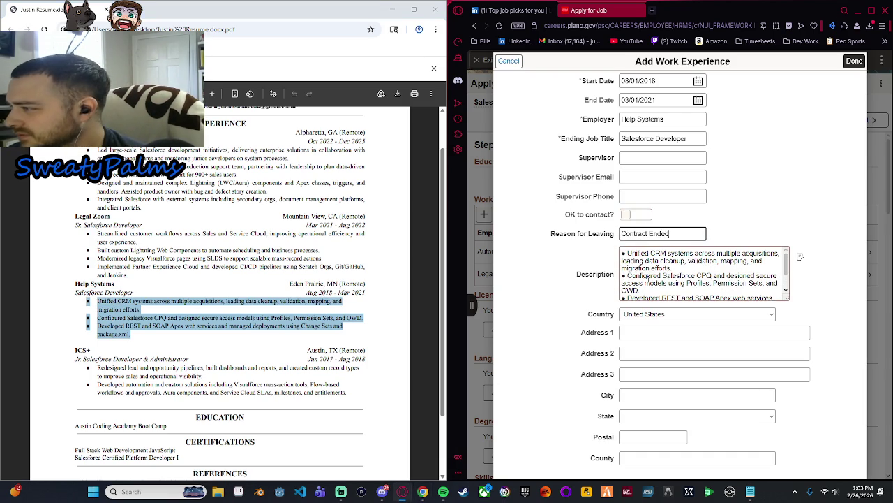
{"action": "scroll", "coordinate": [651, 284], "scroll_direction": "down", "scroll_amount": 3}
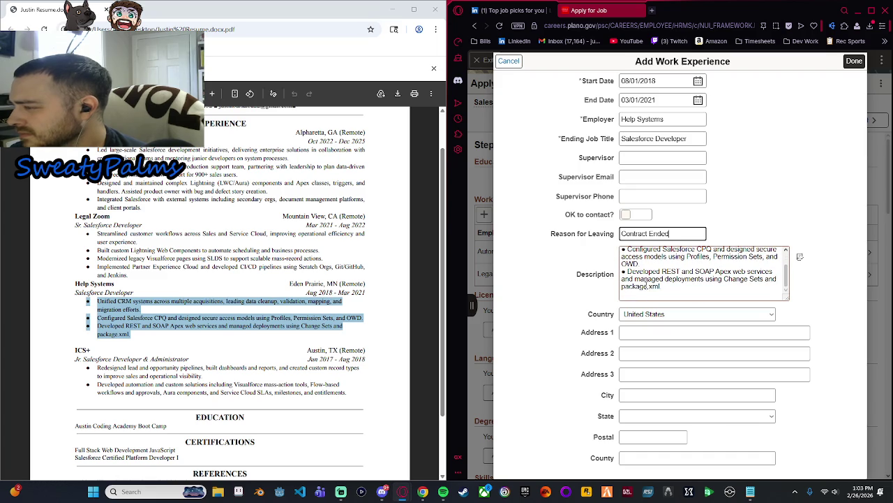
{"action": "scroll", "coordinate": [652, 286], "scroll_direction": "down", "scroll_amount": 3}
{"action": "left_click", "coordinate": [646, 222]}
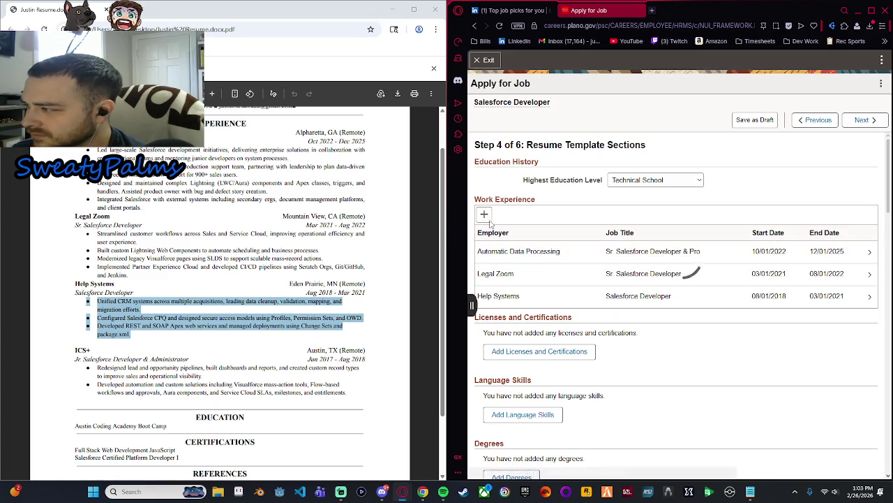
Start a new work entry dated 06/01/2017 to 08/01/2018
{"action": "left_click", "coordinate": [485, 215]}
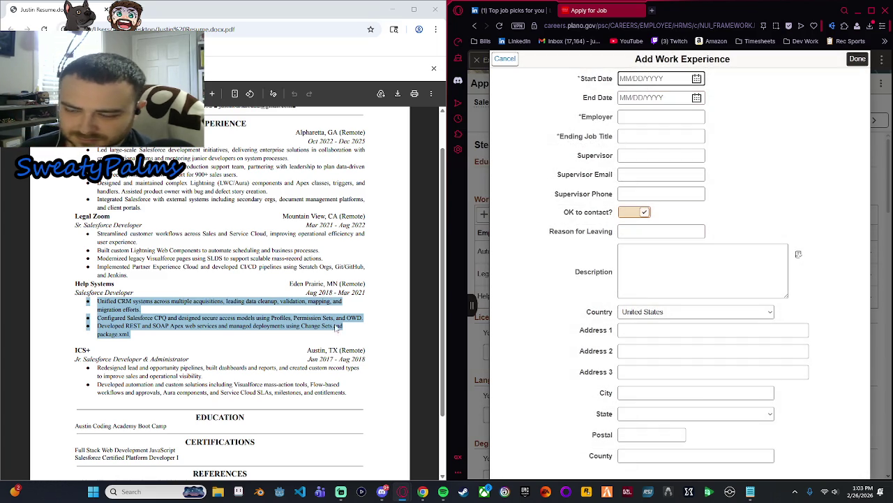
{"action": "left_click", "coordinate": [130, 323]}
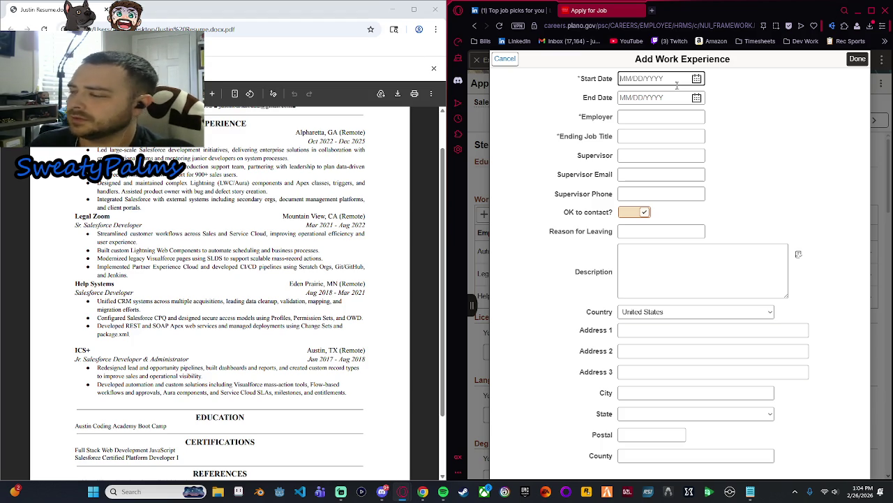
{"action": "type", "text": "08"}
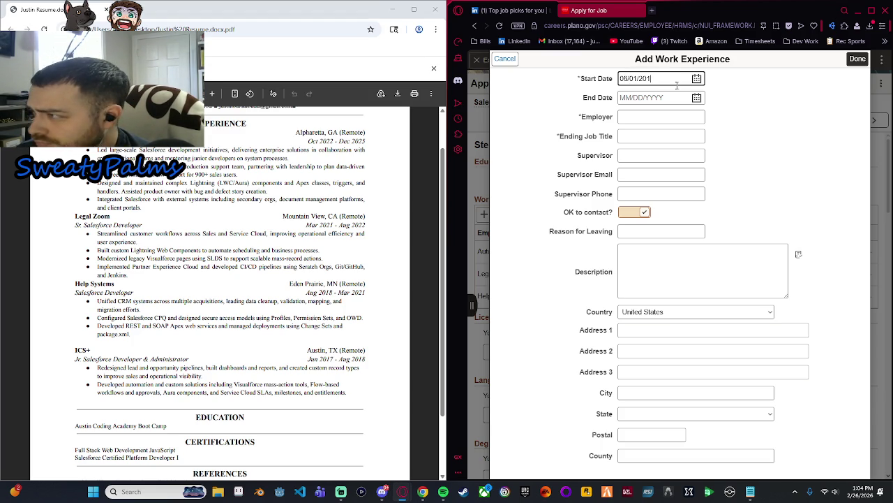
{"action": "left_click", "coordinate": [656, 96]}
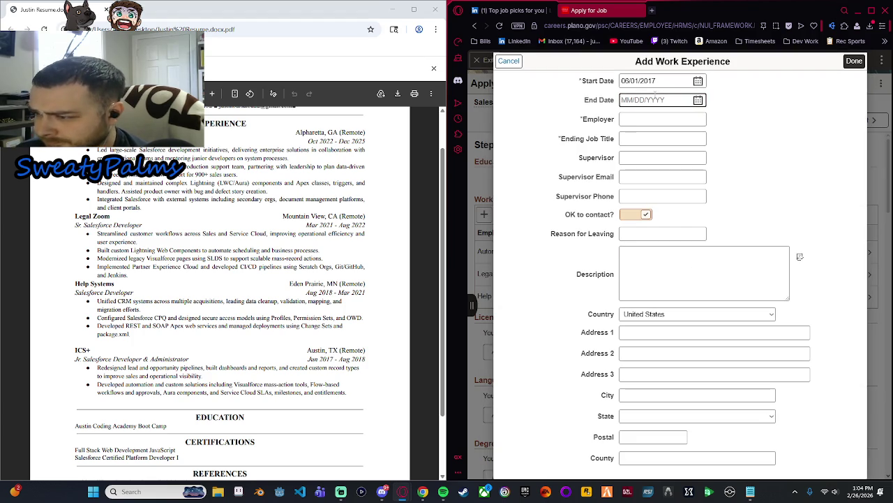
{"action": "type", "text": "08/01/2018"}
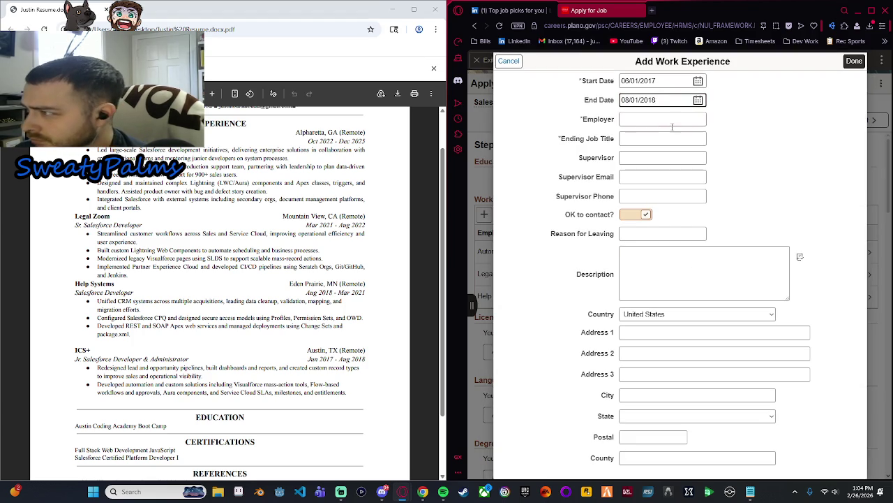
Enter ICS+ as employer and Jr. Salesforce Developer & Administrator as the ending job title
{"action": "left_click", "coordinate": [654, 123]}
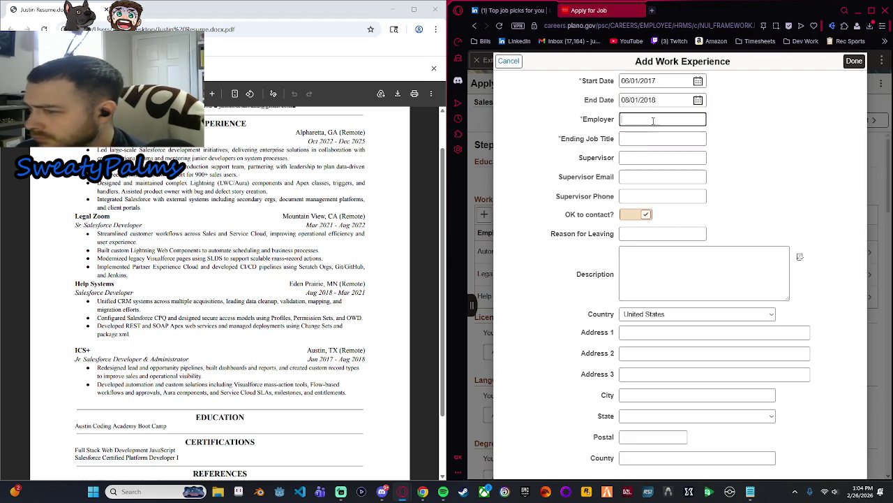
{"action": "type", "text": "ICS+"}
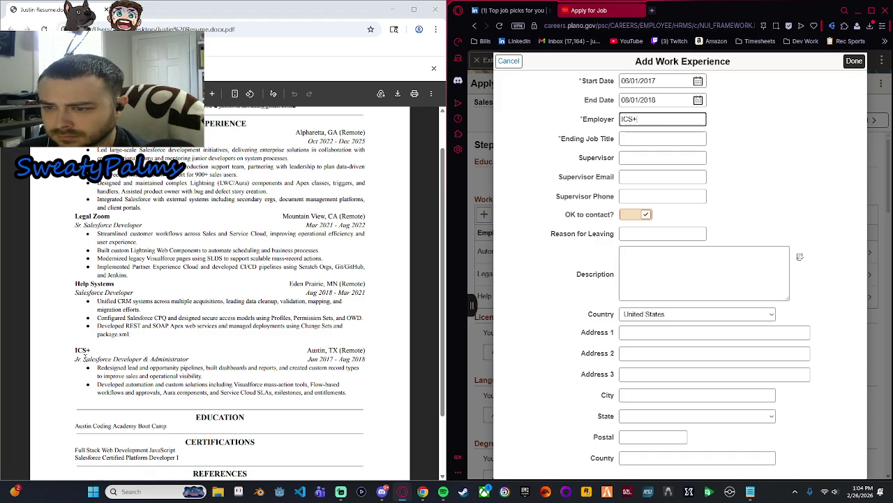
{"action": "left_click_drag", "start_coordinate": [76, 359], "coordinate": [187, 359]}
{"action": "key", "text": "ctrl+c"}
{"action": "left_click", "coordinate": [663, 139]}
{"action": "key", "text": "ctrl+v"}
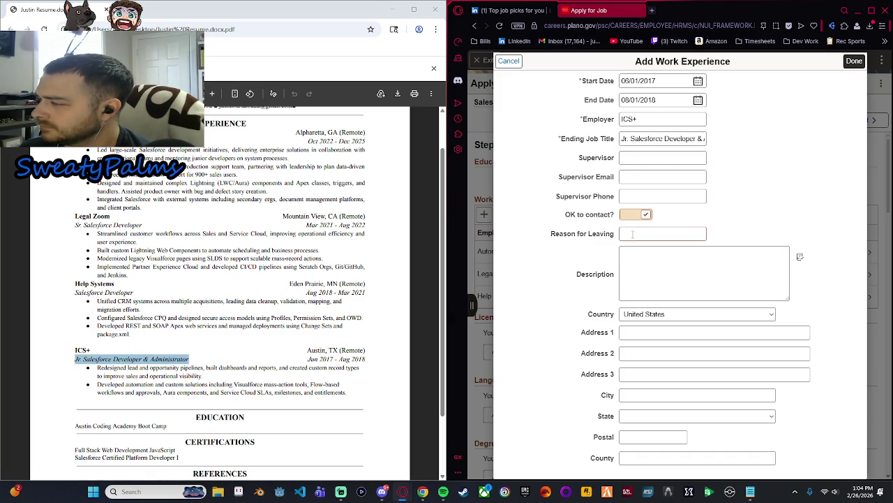
Set the reason for leaving to Contract Ended and paste both ICS+ bullets as the description
{"action": "left_click", "coordinate": [652, 233]}
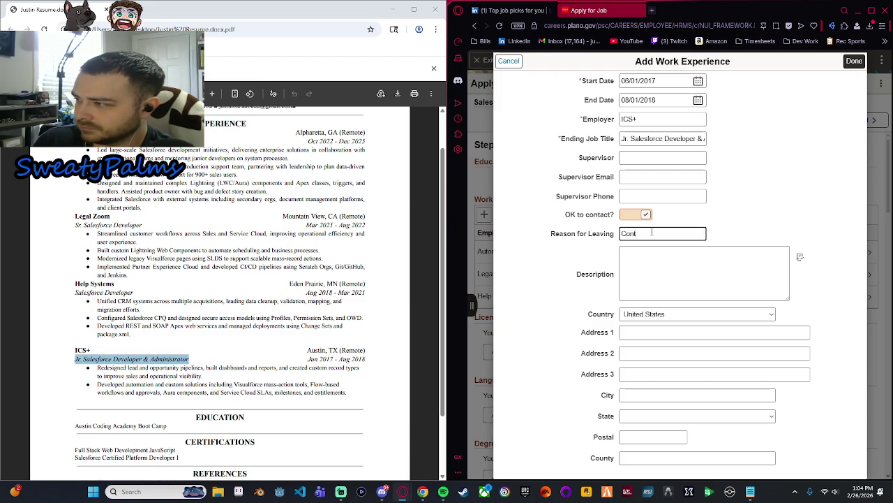
{"action": "left_click", "coordinate": [642, 250]}
{"action": "left_click_drag", "start_coordinate": [357, 391], "coordinate": [81, 374]}
{"action": "left_click", "coordinate": [765, 271]}
{"action": "key", "text": "ctrl+v"}
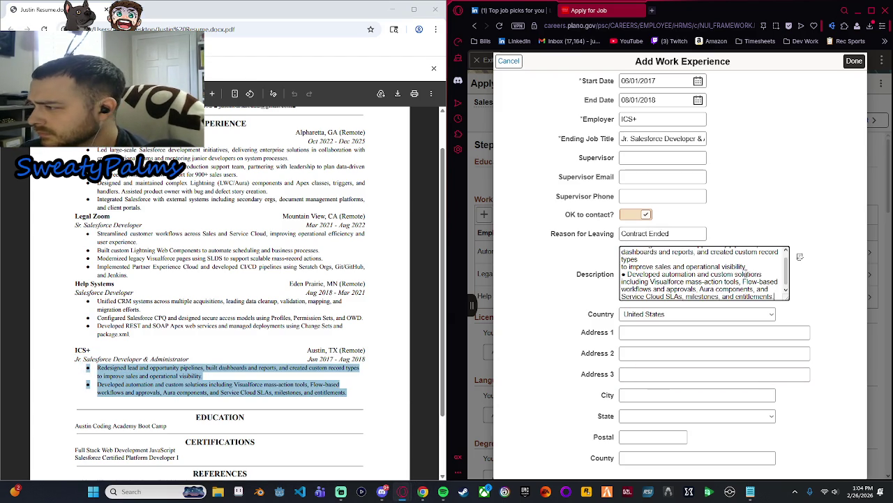
Remove the stray line break from the description and save the ICS+ entry
{"action": "scroll", "coordinate": [703, 274], "scroll_direction": "up", "scroll_amount": 2}
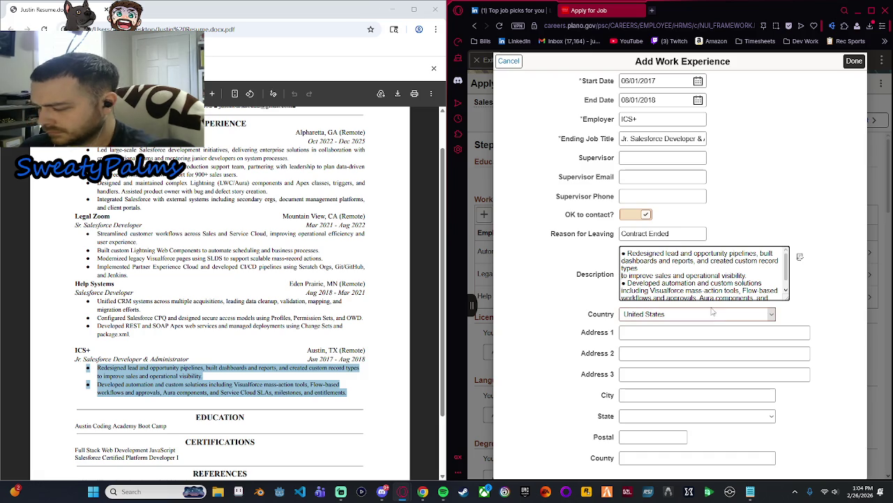
{"action": "left_click", "coordinate": [622, 275]}
{"action": "key", "text": "BackSpace"}
{"action": "scroll", "coordinate": [696, 283], "scroll_direction": "down", "scroll_amount": 1}
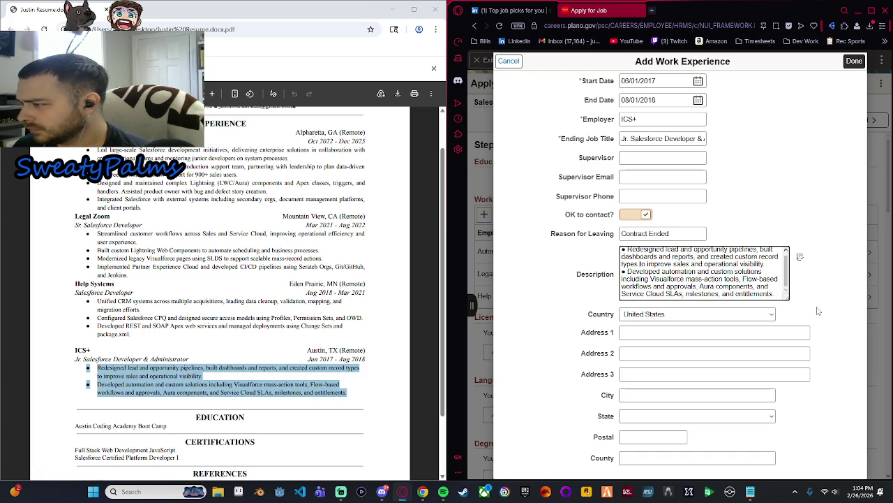
{"action": "left_click", "coordinate": [854, 61]}
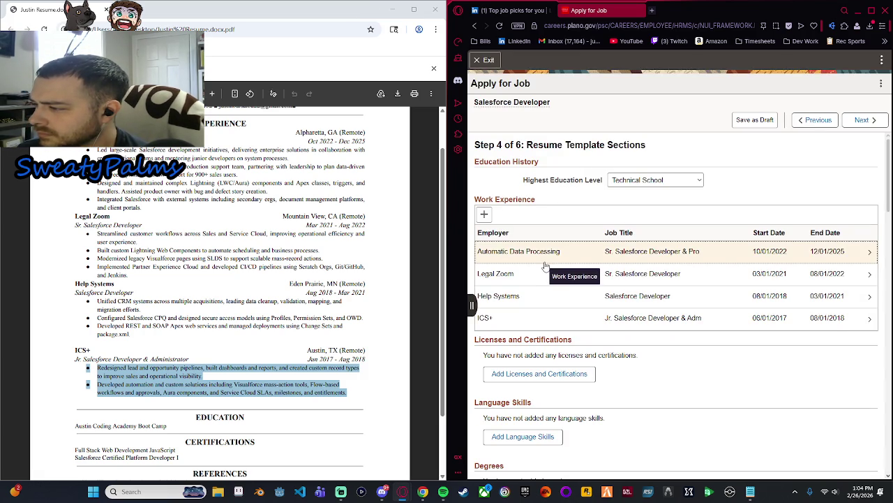
{"action": "scroll", "coordinate": [545, 266], "scroll_direction": "down", "scroll_amount": 1}
Bring up the license form alongside the Salesforce Platform Developer I and Full Stack certificate PDFs
{"action": "left_click", "coordinate": [578, 280]}
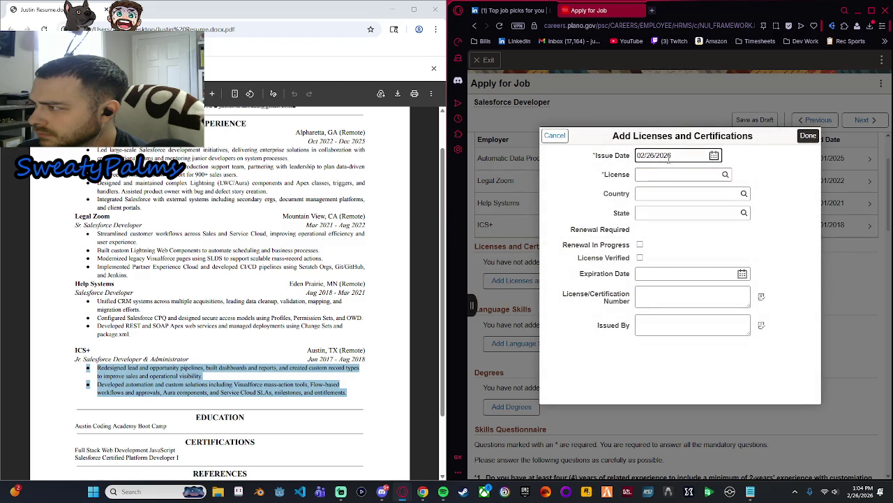
{"action": "mouse_move", "coordinate": [364, 15]}
{"action": "left_mouse_down"}
{"action": "mouse_move", "coordinate": [419, 42]}
{"action": "mouse_move", "coordinate": [569, 77]}
{"action": "left_mouse_up"}
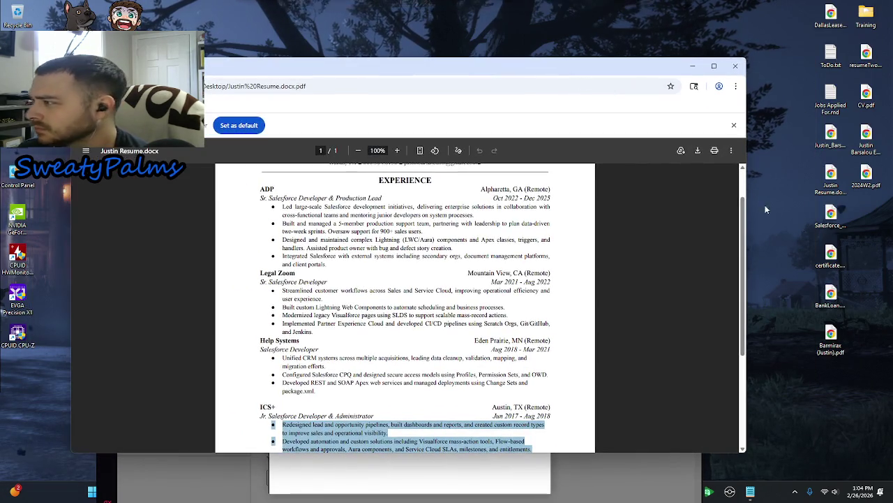
{"action": "double_click", "coordinate": [832, 256]}
{"action": "double_click", "coordinate": [839, 258]}
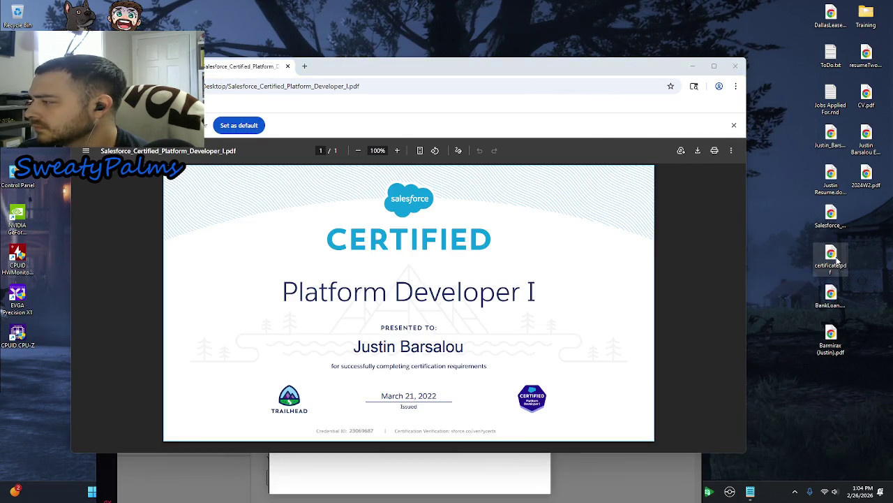
{"action": "left_click_drag", "start_coordinate": [493, 66], "coordinate": [444, 28]}
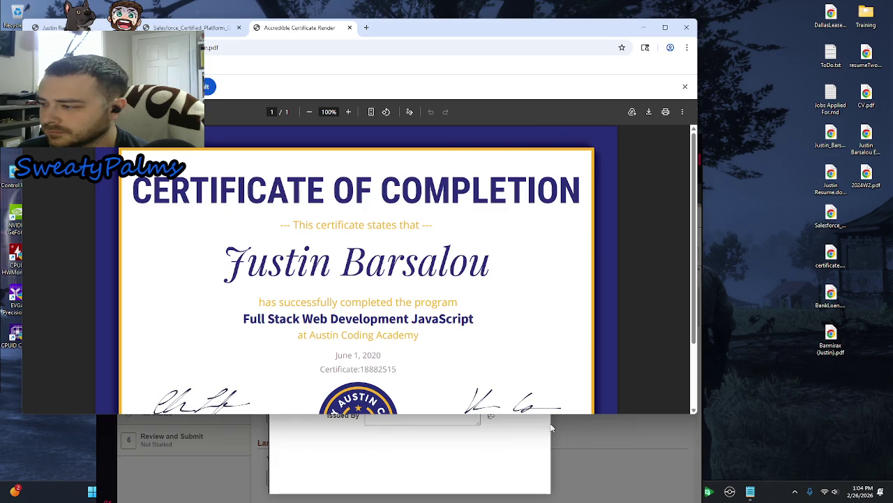
{"action": "key", "text": "alt+Tab"}
{"action": "mouse_move", "coordinate": [471, 146]}
{"action": "left_mouse_down"}
{"action": "mouse_move", "coordinate": [537, 81]}
{"action": "mouse_move", "coordinate": [530, 191]}
{"action": "mouse_move", "coordinate": [437, 403]}
{"action": "mouse_move", "coordinate": [444, 428]}
{"action": "mouse_move", "coordinate": [445, 379]}
{"action": "left_mouse_up"}
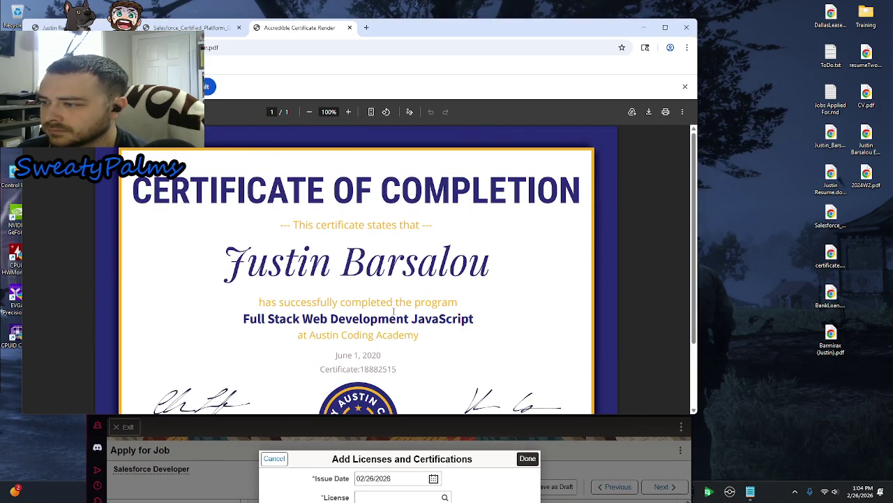
Select the Full Stack Web Development JavaScript program name and type 'Full Stack W' into License
{"action": "triple_click", "coordinate": [370, 318]}
{"action": "left_click", "coordinate": [414, 454]}
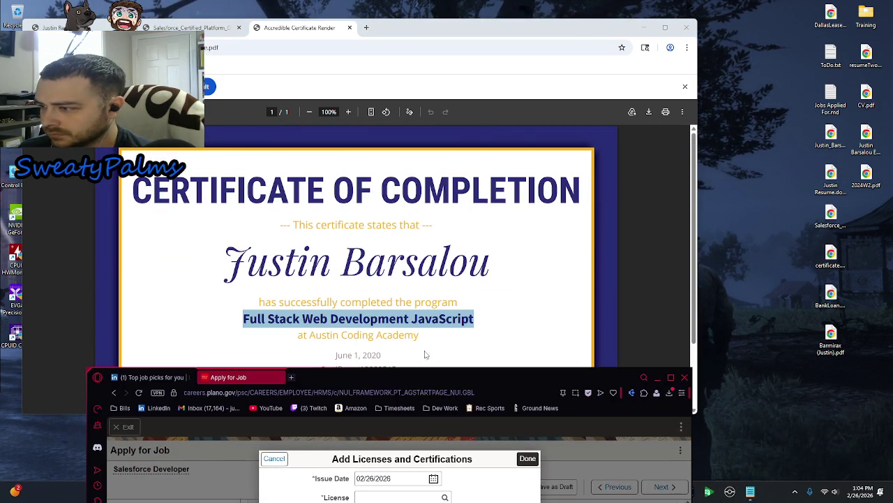
{"action": "left_click_drag", "start_coordinate": [473, 384], "coordinate": [521, 95]}
{"action": "left_click", "coordinate": [442, 208]}
{"action": "type", "text": "Full Stack W"}
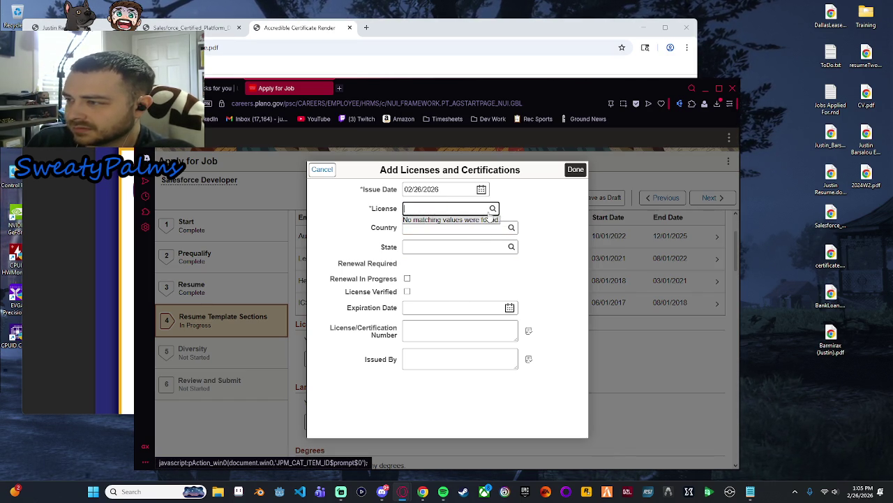
Search the License field for 'i' and 'sale', dismissing the invalid value warning
{"action": "key", "text": "BackSpace"}
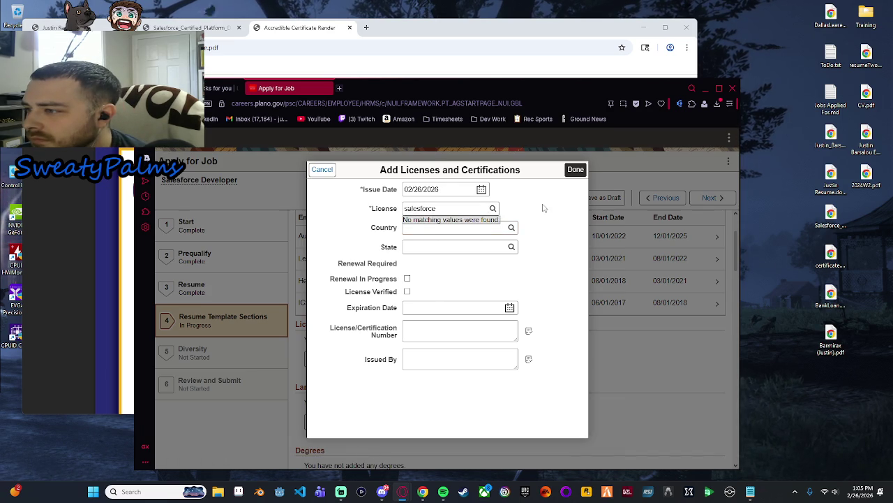
{"action": "left_click", "coordinate": [478, 208]}
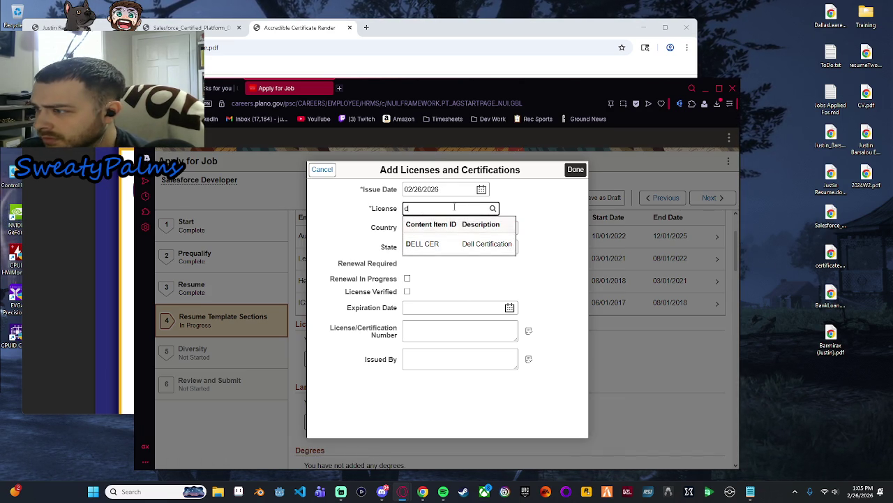
{"action": "key", "text": "BackSpace"}
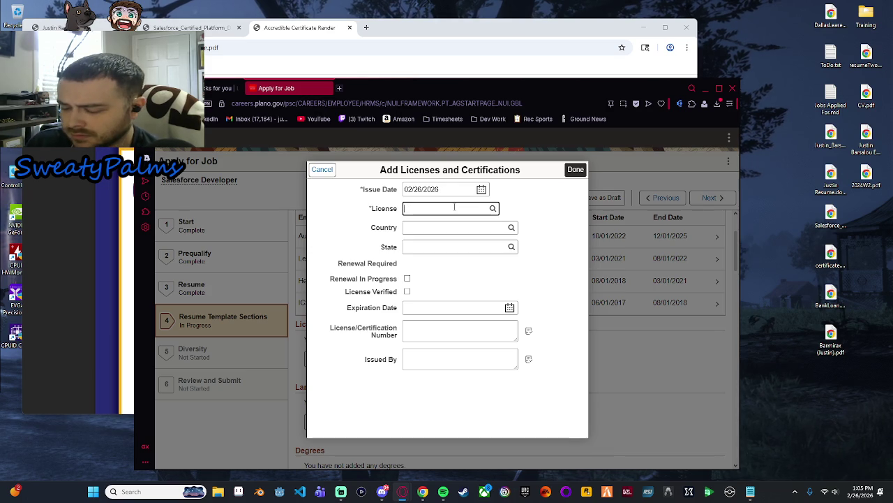
{"action": "type", "text": "i"}
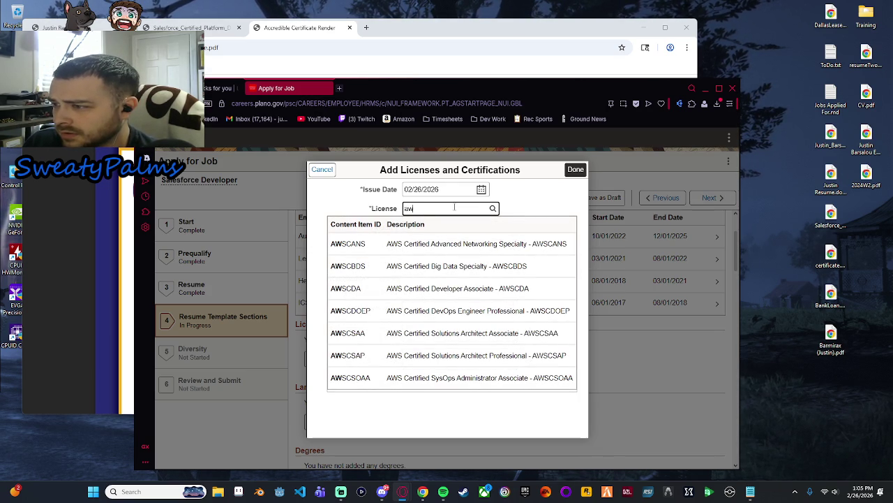
{"action": "key", "text": "BackSpace"}
{"action": "key", "text": "BackSpace"}
{"action": "type", "text": "sale"}
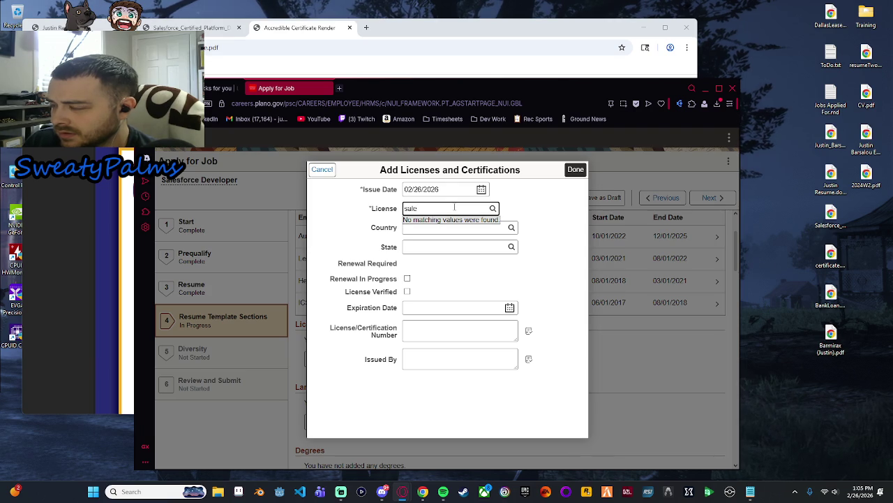
{"action": "left_click", "coordinate": [443, 222]}
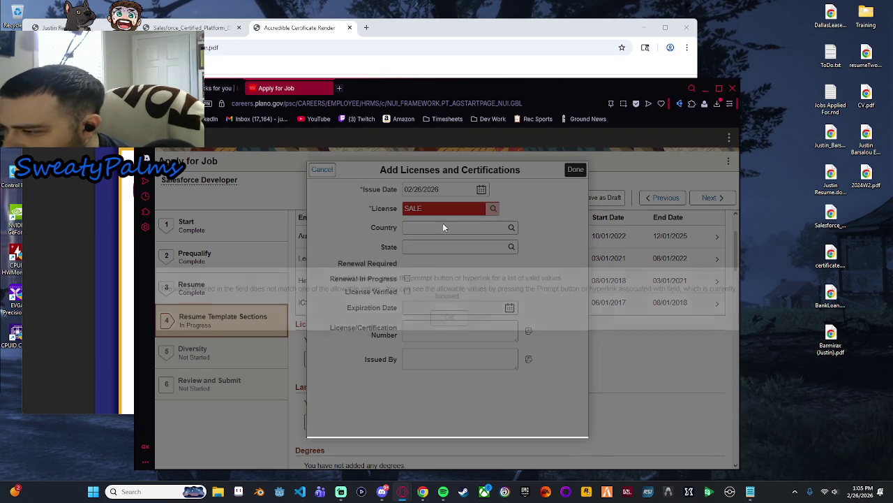
{"action": "left_click", "coordinate": [450, 318]}
Try 'other', NOT and SA as license values, dismissing each invalid value warning
{"action": "type", "text": "other"}
{"action": "key", "text": "Tab"}
{"action": "left_click", "coordinate": [449, 318]}
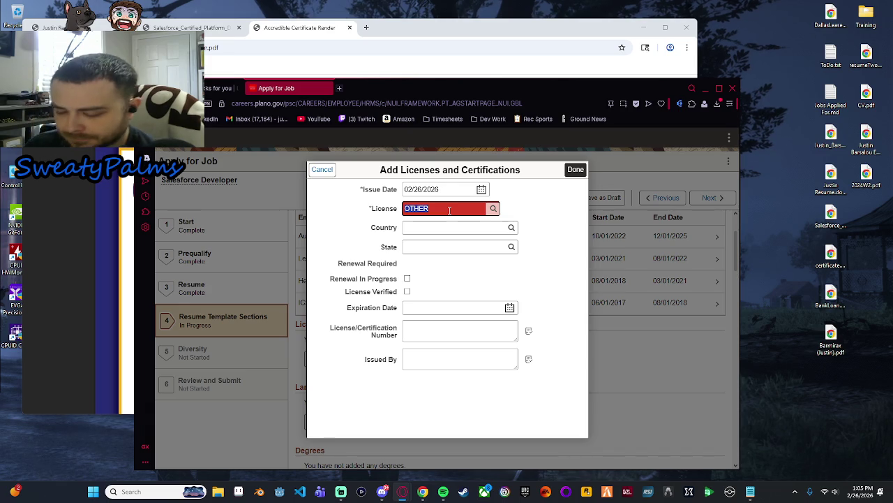
{"action": "key", "text": "Tab"}
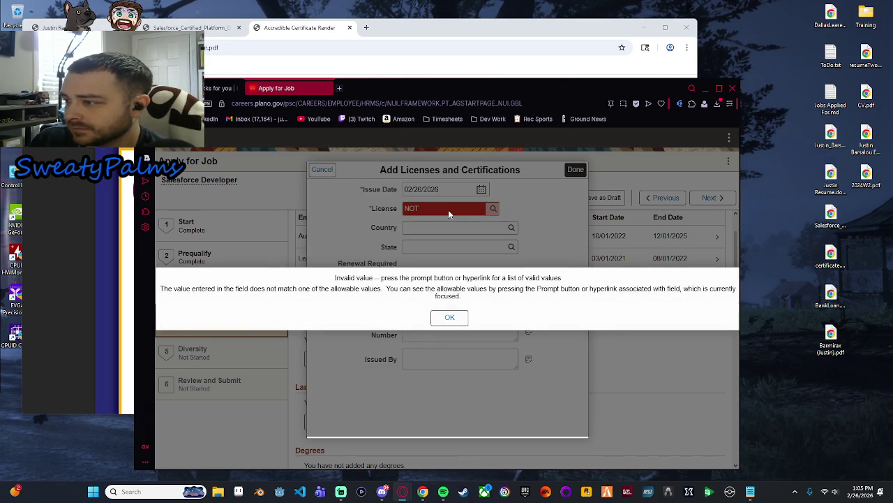
{"action": "left_click", "coordinate": [465, 320]}
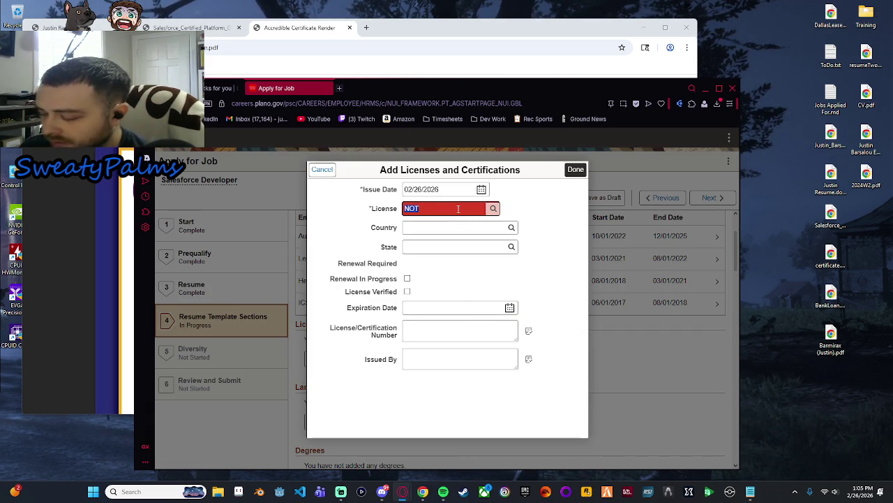
{"action": "key", "text": "Tab"}
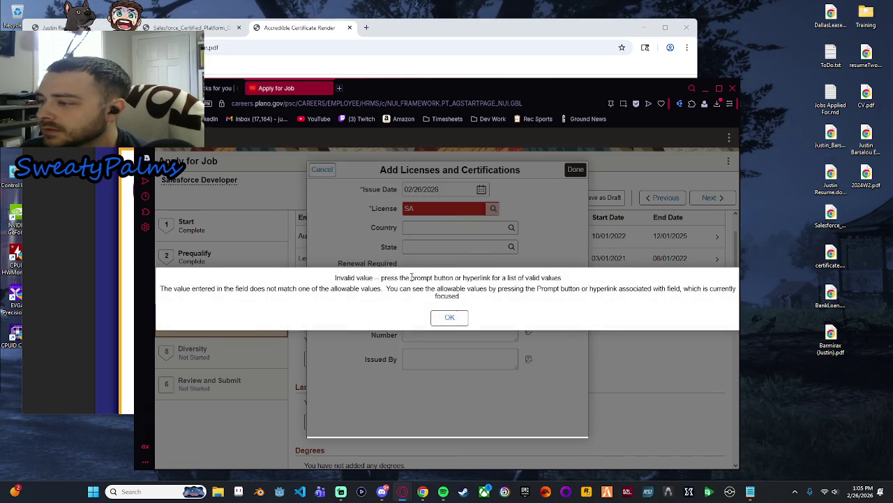
{"action": "left_click", "coordinate": [446, 315]}
Clear the License field and cancel the license form with nothing added
{"action": "type", "text": "no"}
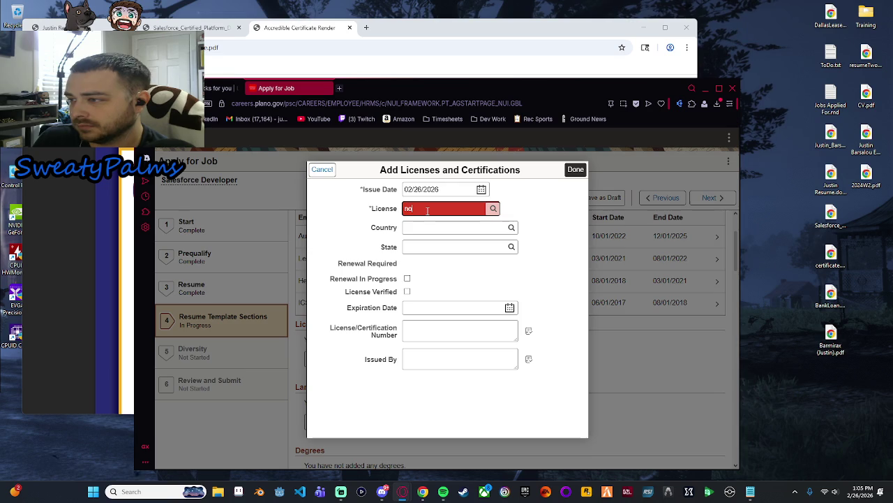
{"action": "key", "text": "BackSpace"}
{"action": "key", "text": "BackSpace"}
{"action": "key", "text": "BackSpace"}
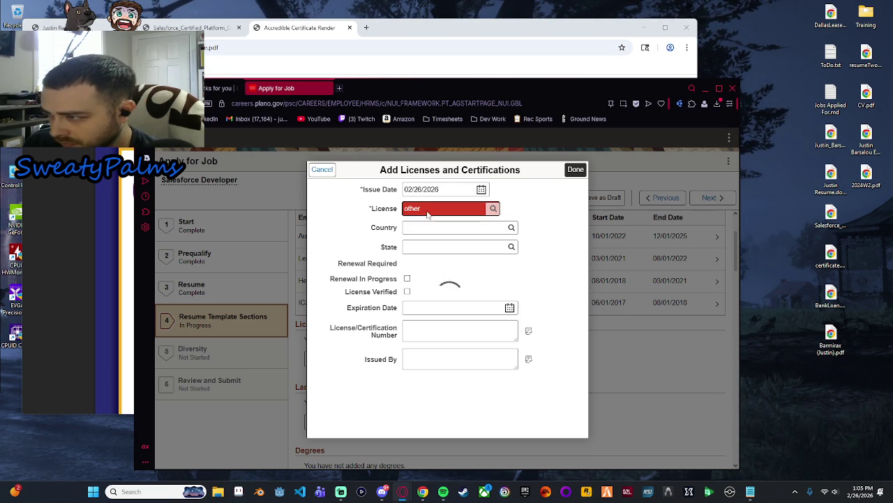
{"action": "key", "text": "BackSpace"}
{"action": "key", "text": "BackSpace"}
{"action": "key", "text": "BackSpace"}
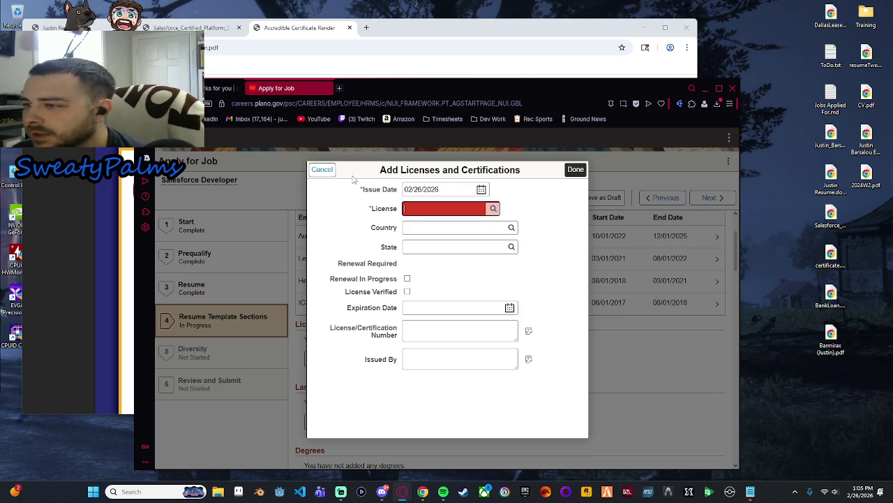
{"action": "key", "text": "Escape"}
{"action": "scroll", "coordinate": [441, 335], "scroll_direction": "down", "scroll_amount": 3}
Reopen Add Licenses and Certifications and bring up the License lookup of valid values
{"action": "scroll", "coordinate": [440, 335], "scroll_direction": "up", "scroll_amount": 3}
{"action": "scroll", "coordinate": [440, 335], "scroll_direction": "down", "scroll_amount": 1}
{"action": "scroll", "coordinate": [440, 335], "scroll_direction": "down", "scroll_amount": 3}
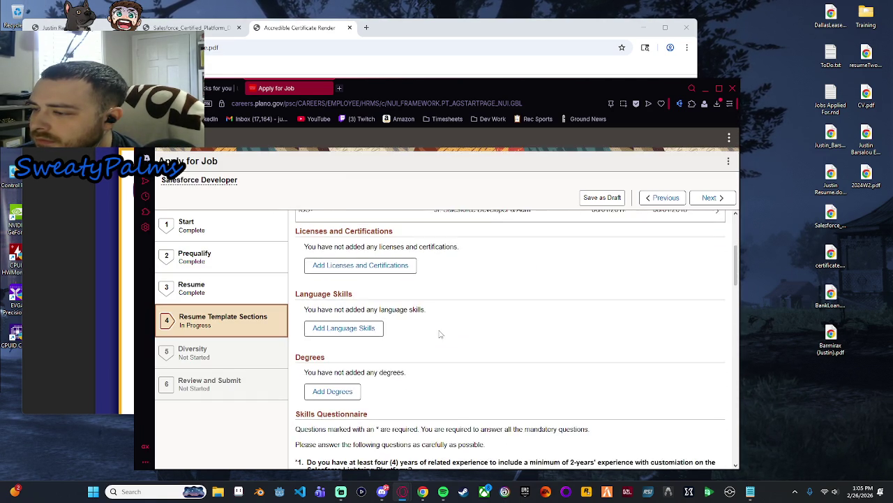
{"action": "scroll", "coordinate": [386, 323], "scroll_direction": "up", "scroll_amount": 1}
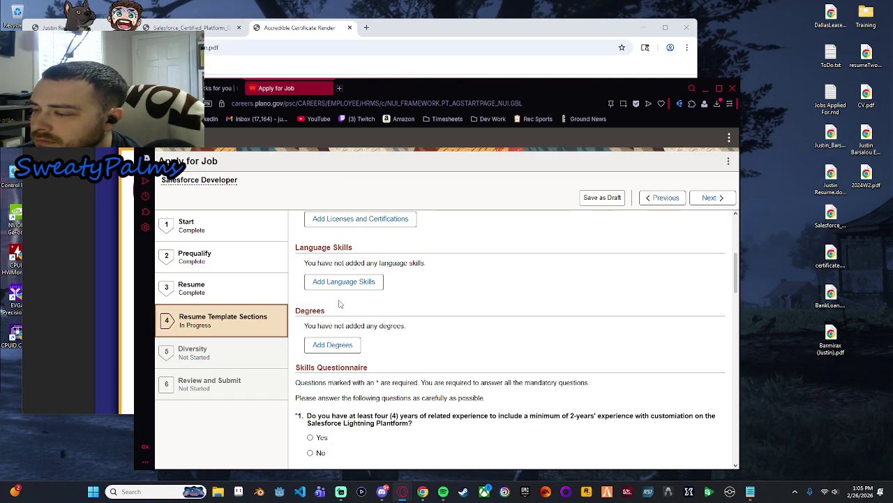
{"action": "scroll", "coordinate": [363, 356], "scroll_direction": "down", "scroll_amount": 3}
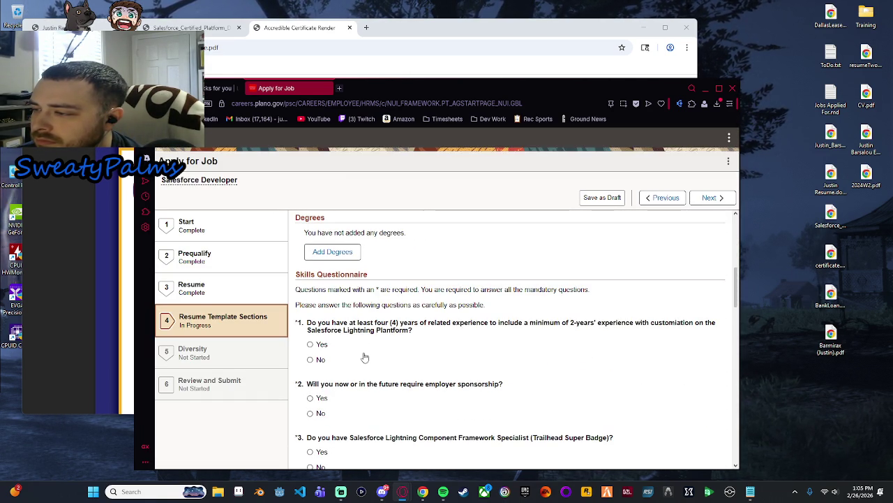
{"action": "scroll", "coordinate": [365, 356], "scroll_direction": "up", "scroll_amount": 5}
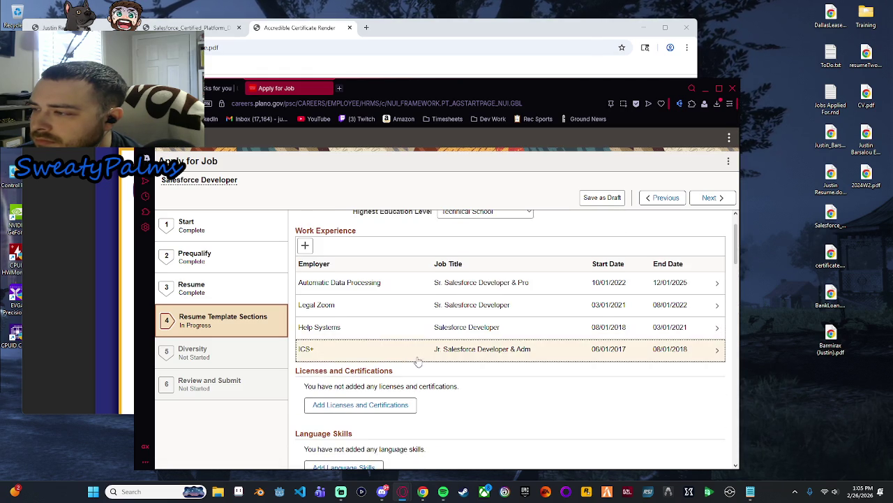
{"action": "scroll", "coordinate": [417, 361], "scroll_direction": "up", "scroll_amount": 1}
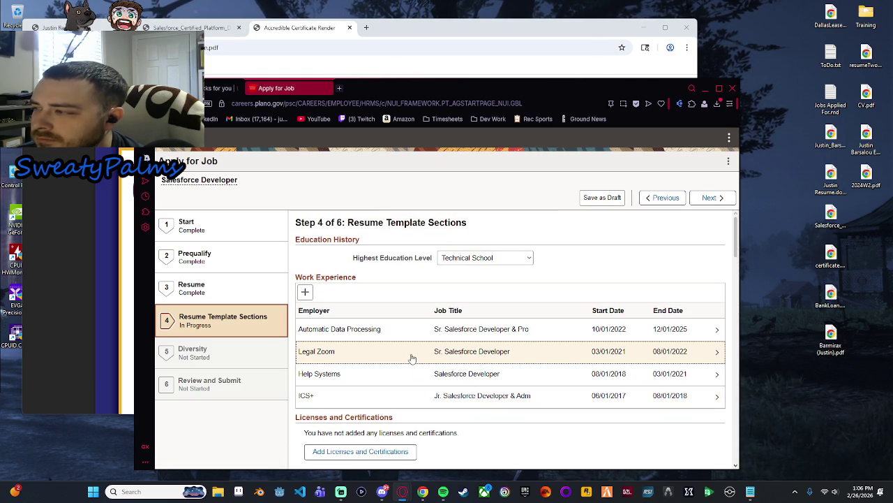
{"action": "scroll", "coordinate": [413, 358], "scroll_direction": "down", "scroll_amount": 2}
{"action": "scroll", "coordinate": [412, 359], "scroll_direction": "down", "scroll_amount": 2}
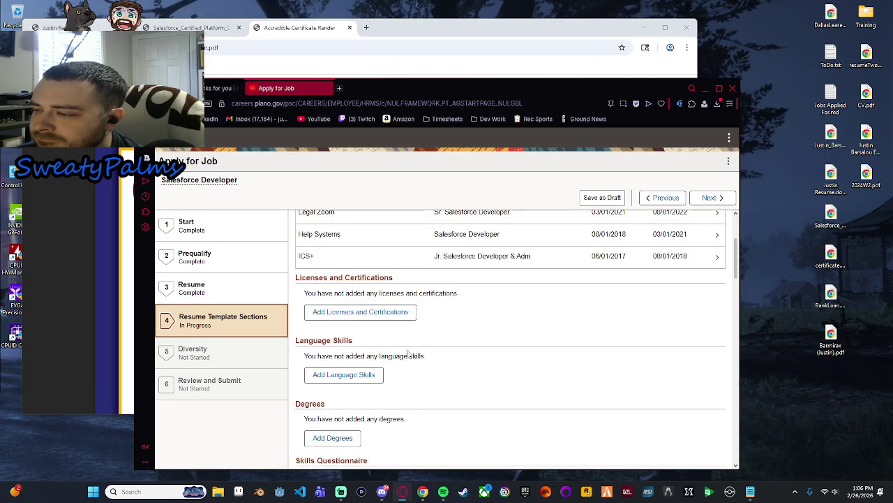
{"action": "left_click", "coordinate": [371, 272]}
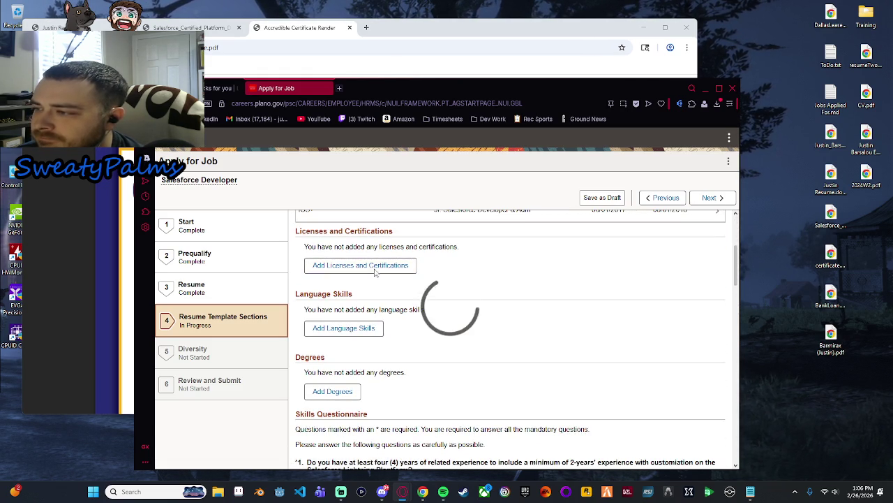
{"action": "left_click", "coordinate": [493, 209]}
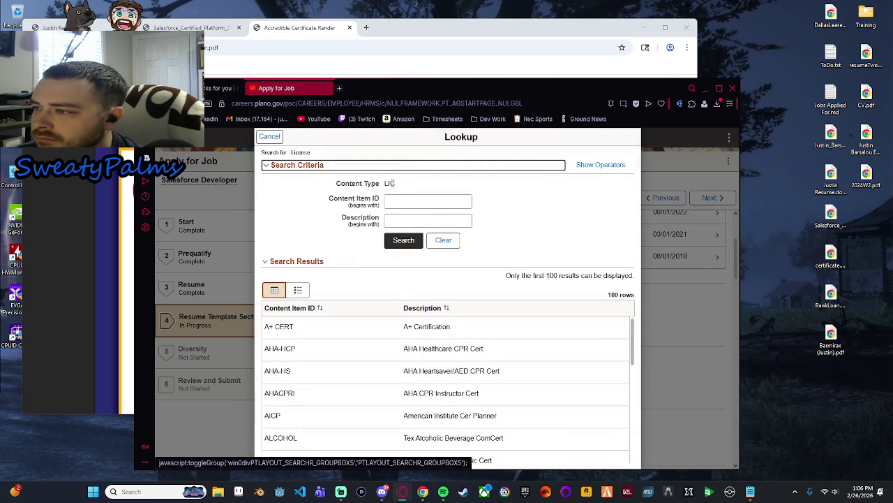
Search license descriptions for 'salesforce', then clear the filter to list every license
{"action": "left_click", "coordinate": [395, 201]}
{"action": "left_click", "coordinate": [395, 202]}
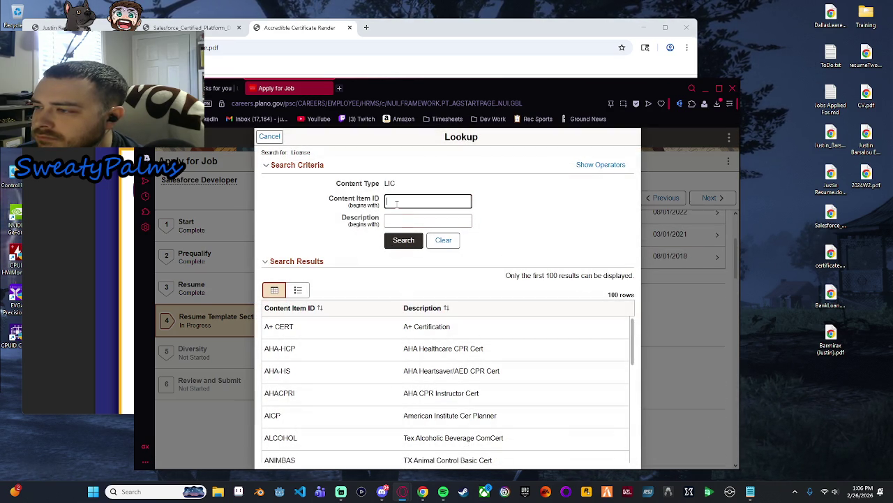
{"action": "left_click", "coordinate": [408, 221]}
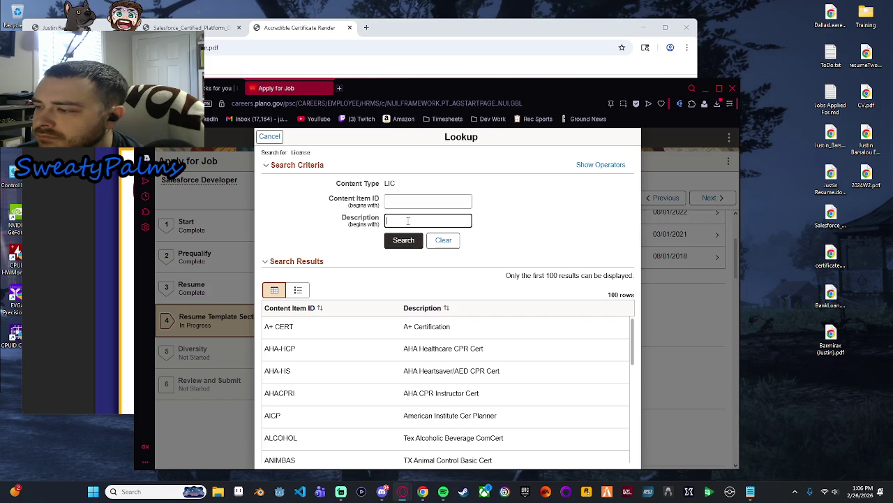
{"action": "type", "text": "salesforce"}
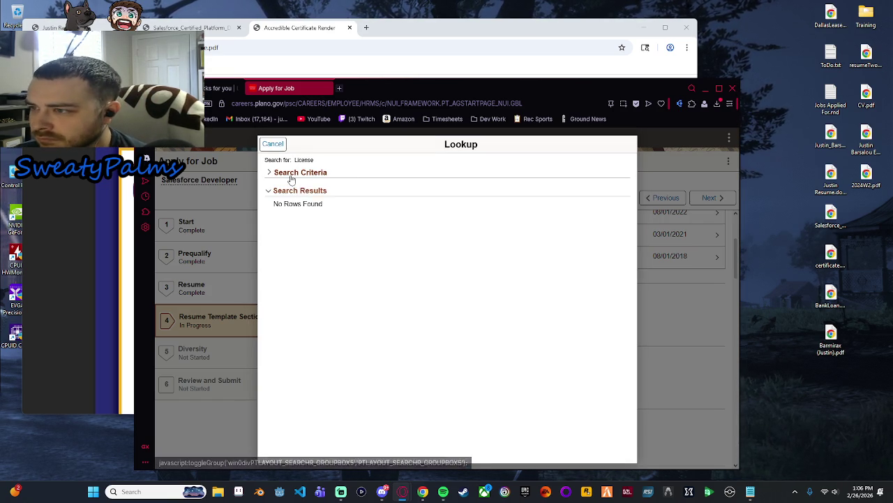
{"action": "double_click", "coordinate": [412, 228]}
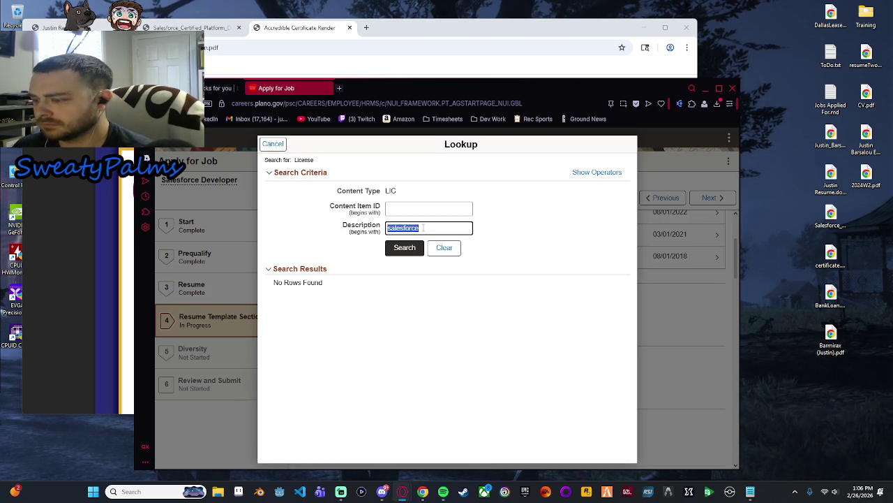
{"action": "key", "text": "BackSpace"}
{"action": "left_click", "coordinate": [408, 248]}
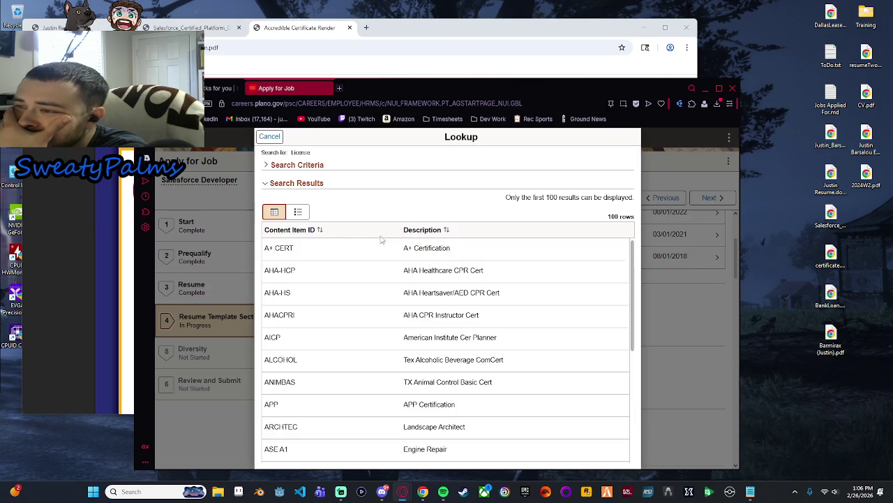
Scroll through the 100 license results from A+ to AWS, then cancel the lookup
{"action": "scroll", "coordinate": [371, 379], "scroll_direction": "down", "scroll_amount": 5}
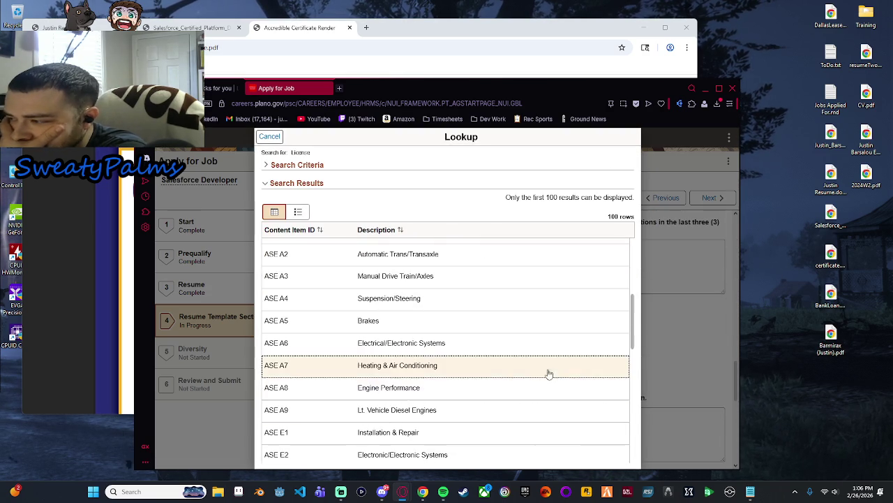
{"action": "left_click_drag", "start_coordinate": [631, 343], "coordinate": [633, 450]}
{"action": "scroll", "coordinate": [633, 450], "scroll_direction": "down", "scroll_amount": 5}
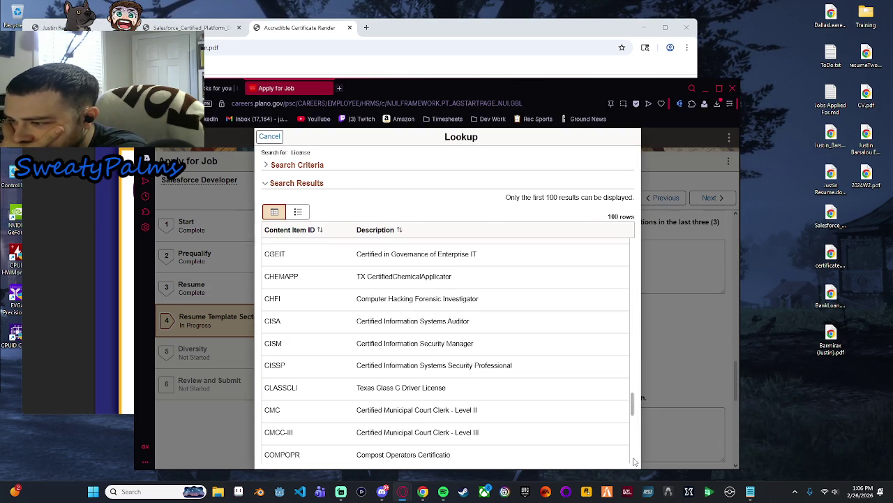
{"action": "left_click_drag", "start_coordinate": [633, 408], "coordinate": [634, 453]}
{"action": "scroll", "coordinate": [500, 396], "scroll_direction": "up", "scroll_amount": 1}
{"action": "scroll", "coordinate": [501, 396], "scroll_direction": "down", "scroll_amount": 1}
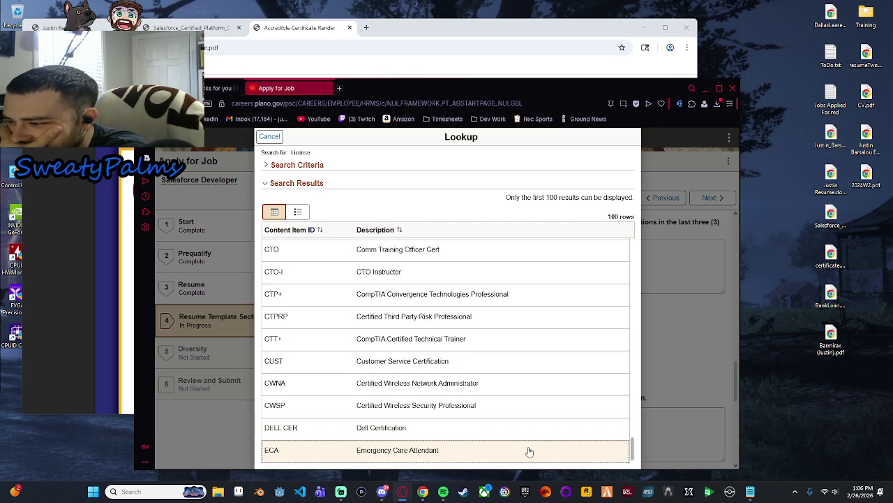
{"action": "left_click_drag", "start_coordinate": [633, 453], "coordinate": [637, 401]}
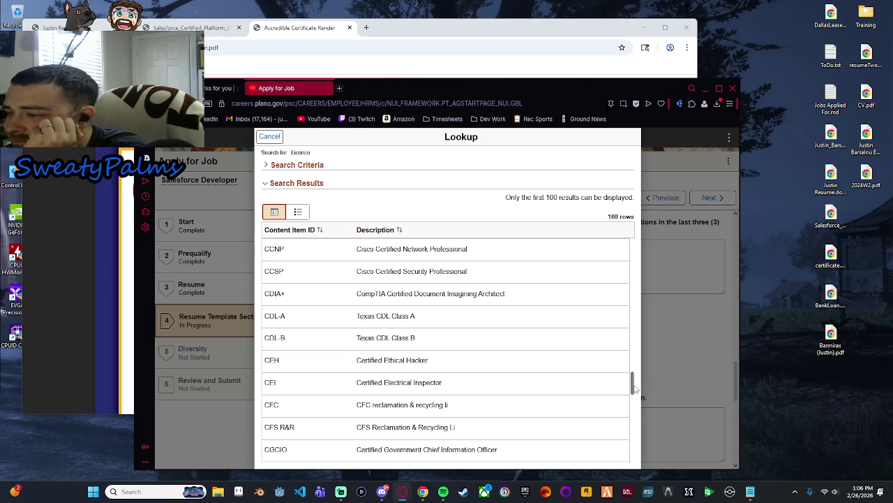
{"action": "left_click_drag", "start_coordinate": [633, 377], "coordinate": [632, 361]}
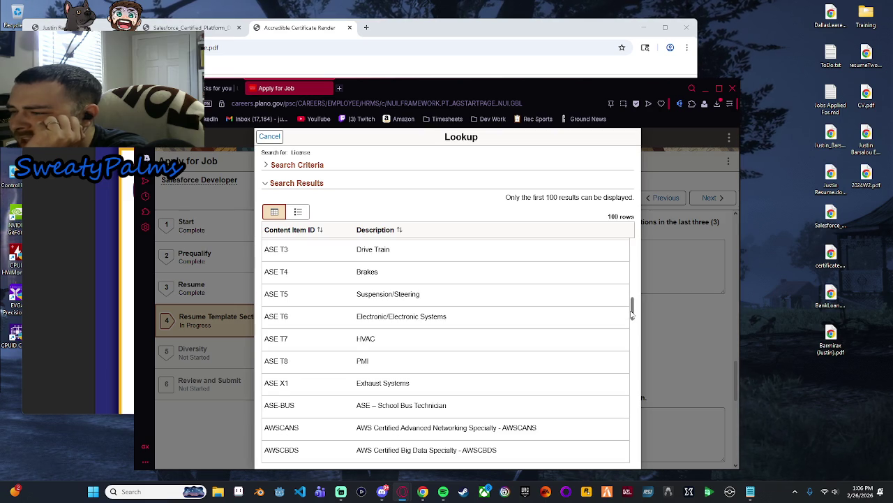
{"action": "left_click_drag", "start_coordinate": [632, 311], "coordinate": [631, 307]}
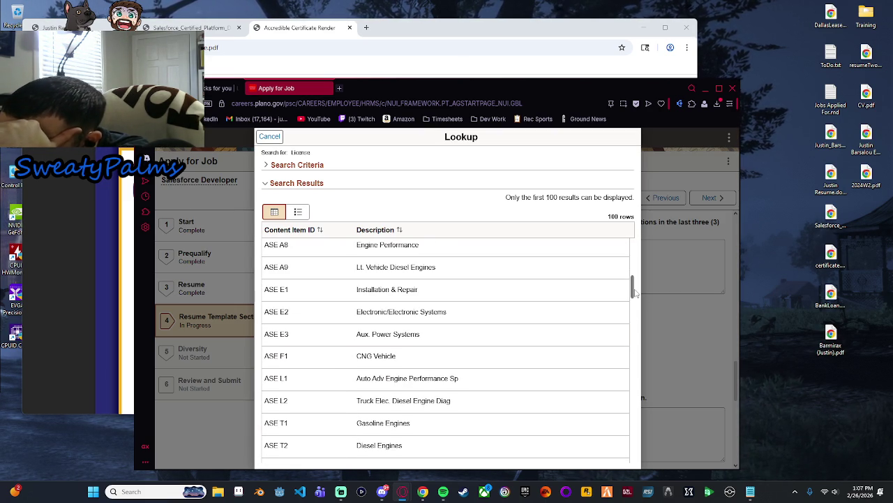
{"action": "left_click_drag", "start_coordinate": [637, 288], "coordinate": [638, 251]}
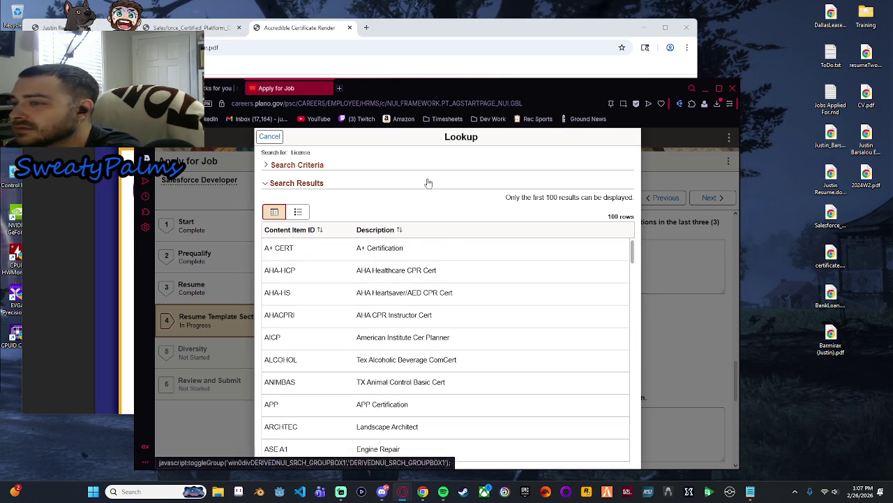
{"action": "left_click", "coordinate": [270, 136]}
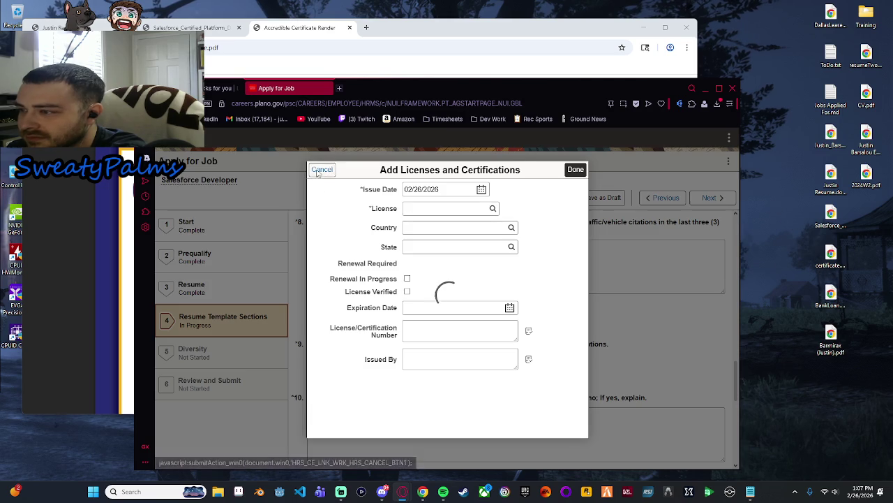
Cancel the license/certification and language skill entries, leaving both sections empty
{"action": "left_click", "coordinate": [318, 174]}
{"action": "scroll", "coordinate": [419, 335], "scroll_direction": "down", "scroll_amount": 3}
{"action": "scroll", "coordinate": [349, 356], "scroll_direction": "up", "scroll_amount": 3}
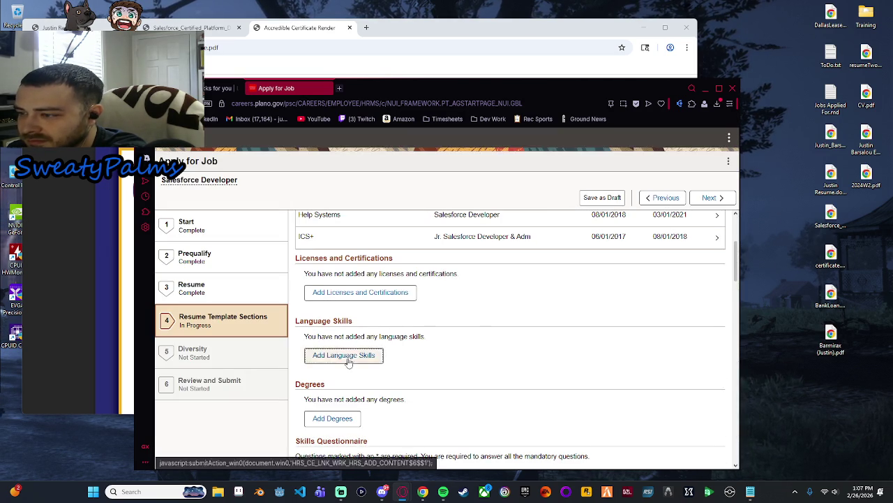
{"action": "left_click", "coordinate": [348, 359]}
{"action": "left_click", "coordinate": [323, 169]}
{"action": "scroll", "coordinate": [388, 300], "scroll_direction": "down", "scroll_amount": 5}
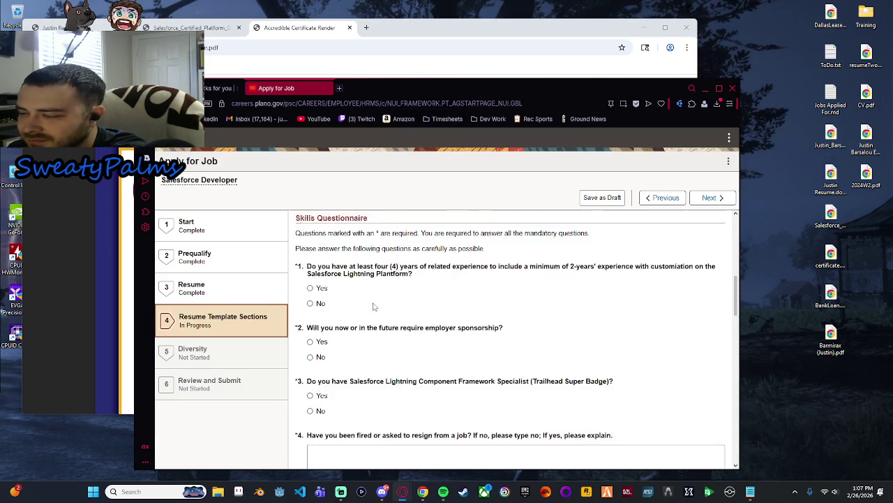
{"action": "scroll", "coordinate": [375, 303], "scroll_direction": "up", "scroll_amount": 2}
{"action": "scroll", "coordinate": [375, 307], "scroll_direction": "down", "scroll_amount": 3}
{"action": "scroll", "coordinate": [367, 309], "scroll_direction": "up", "scroll_amount": 1}
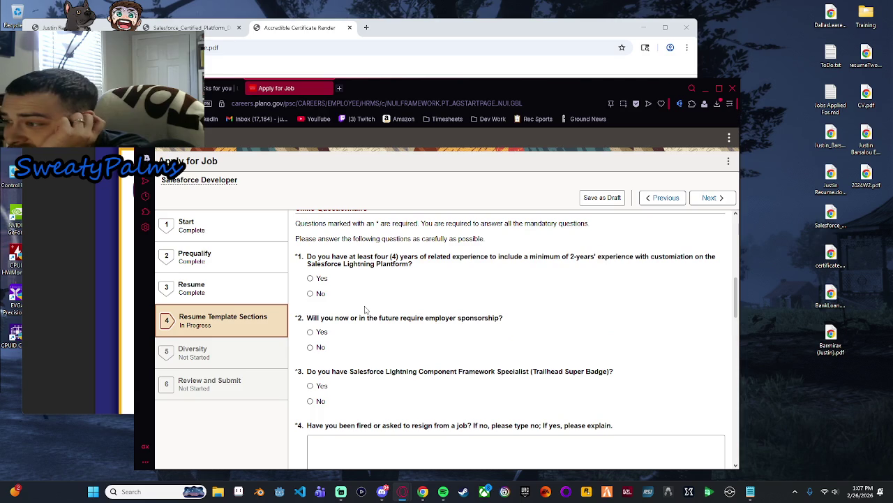
Answer Yes to Salesforce experience, the Lightning Component badge, App Builder and Platform Developer I; No to sponsorship and being fired
{"action": "left_click", "coordinate": [309, 278]}
{"action": "left_click", "coordinate": [314, 347]}
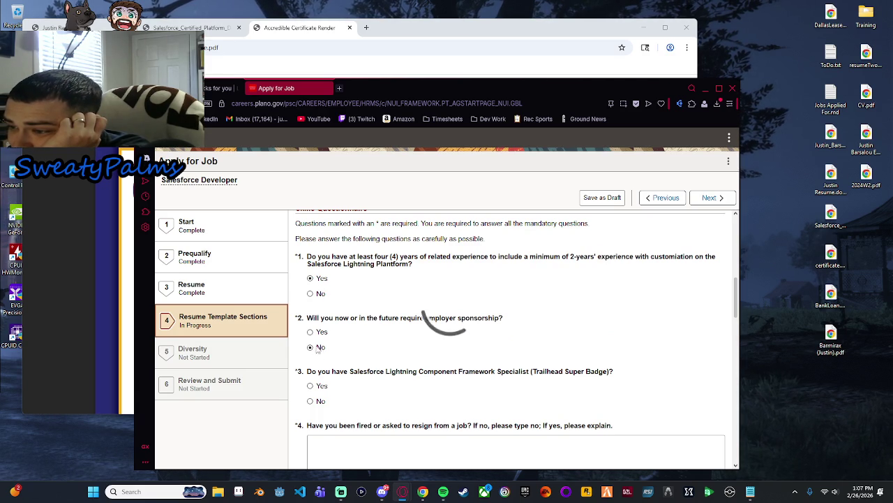
{"action": "scroll", "coordinate": [320, 345], "scroll_direction": "down", "scroll_amount": 1}
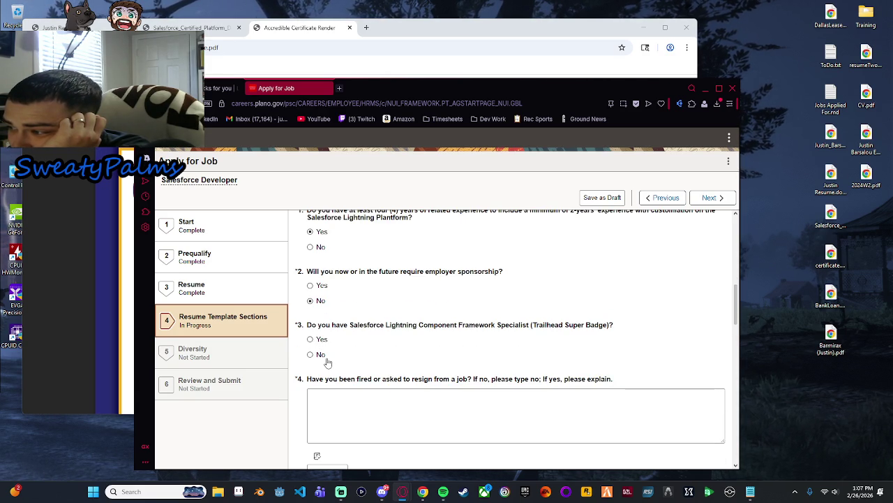
{"action": "left_click", "coordinate": [310, 339]}
{"action": "scroll", "coordinate": [342, 362], "scroll_direction": "down", "scroll_amount": 2}
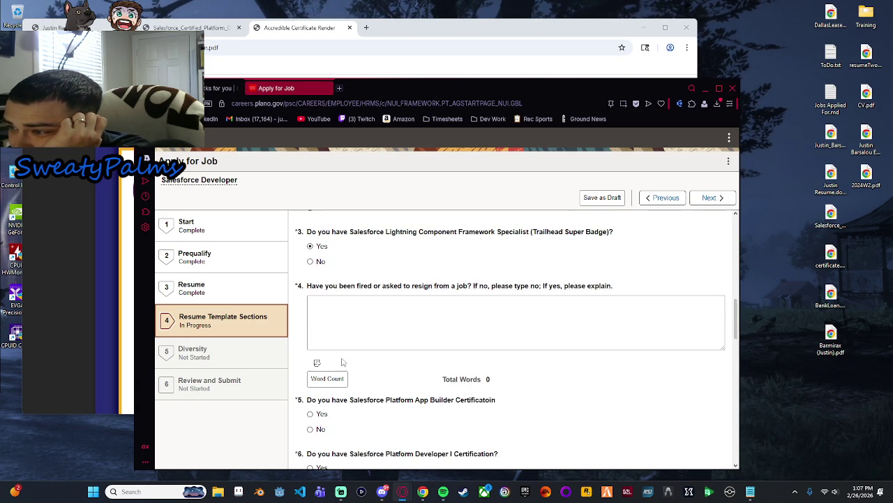
{"action": "left_click", "coordinate": [383, 322]}
{"action": "type", "text": "No have not been fired"}
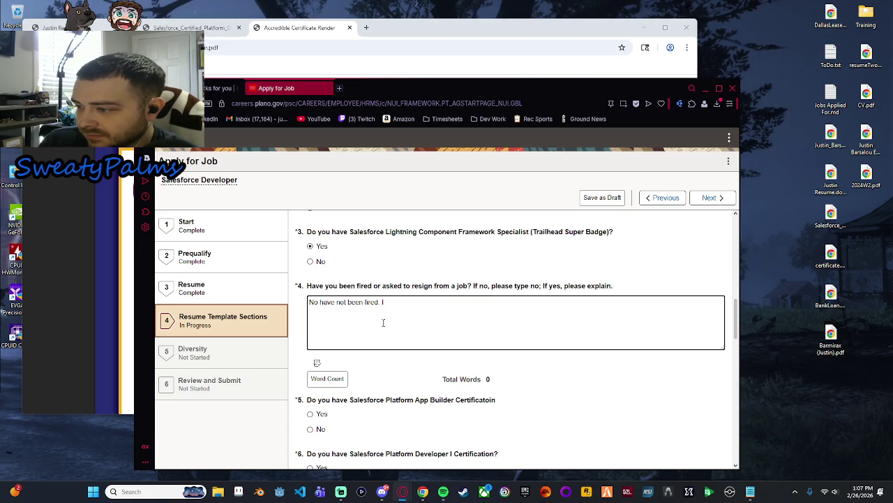
{"action": "scroll", "coordinate": [366, 360], "scroll_direction": "down", "scroll_amount": 2}
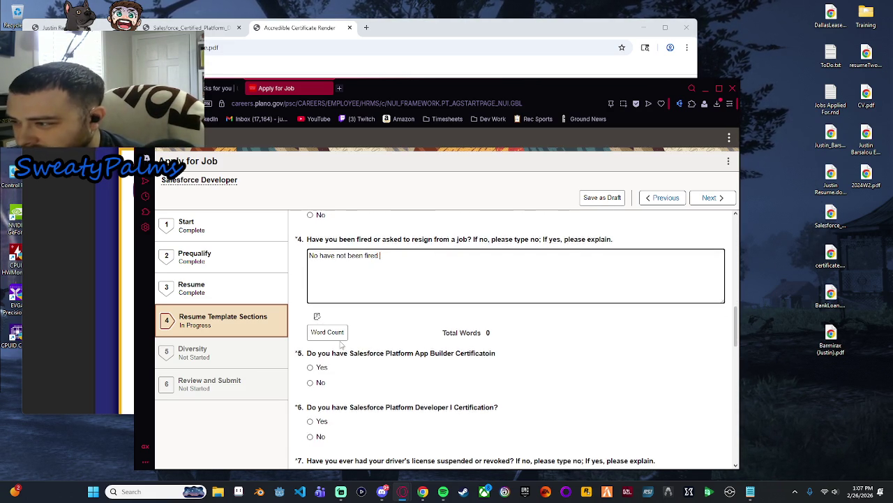
{"action": "left_click", "coordinate": [310, 321]}
{"action": "left_click", "coordinate": [310, 374]}
{"action": "scroll", "coordinate": [358, 364], "scroll_direction": "down", "scroll_amount": 2}
{"action": "scroll", "coordinate": [358, 363], "scroll_direction": "down", "scroll_amount": 1}
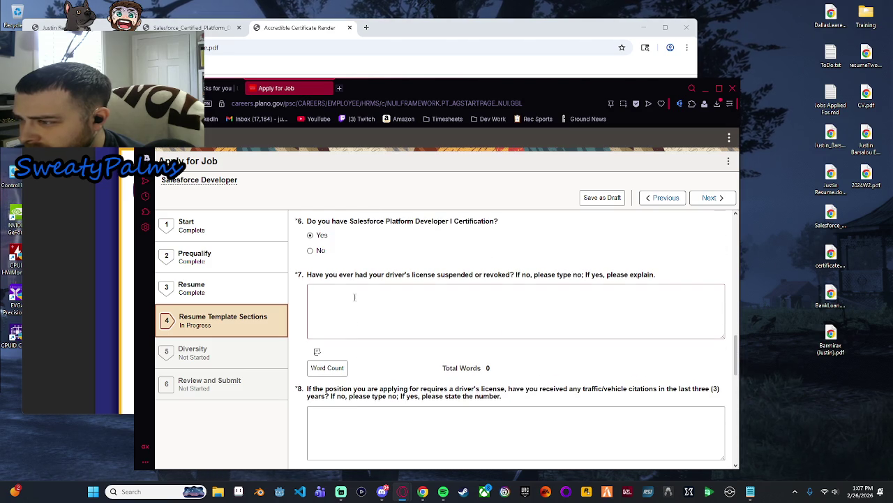
Answer the license suspension and traffic citation questions, acknowledge on-site work, and enter 'no' for City of Plano employment
{"action": "left_click", "coordinate": [390, 307]}
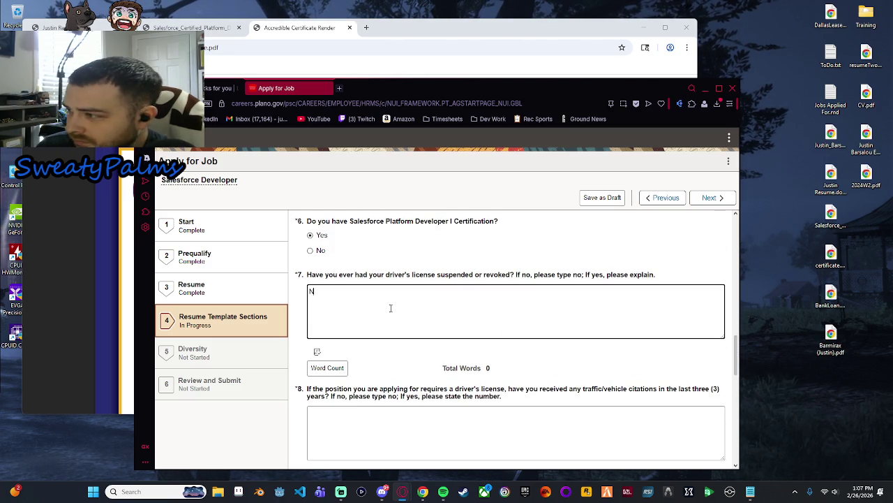
{"action": "scroll", "coordinate": [391, 308], "scroll_direction": "down", "scroll_amount": 1}
{"action": "left_click", "coordinate": [370, 331]}
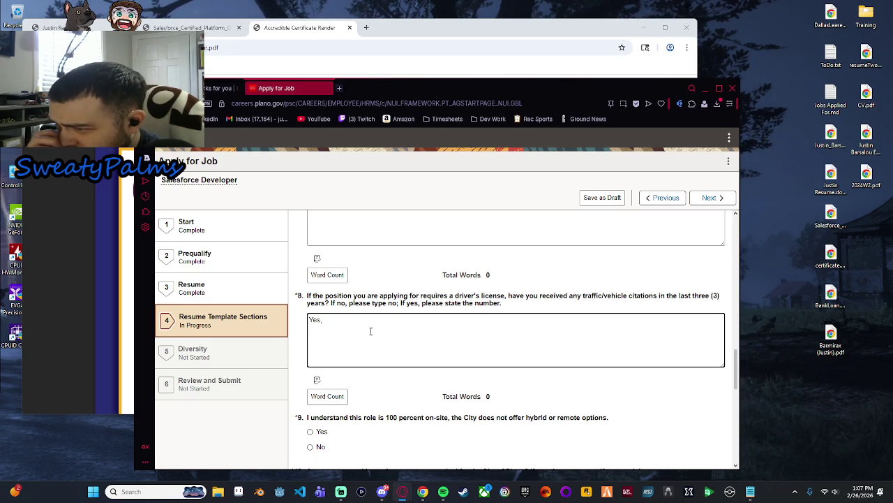
{"action": "key", "text": "BackSpace"}
{"action": "key", "text": "BackSpace"}
{"action": "key", "text": "BackSpace"}
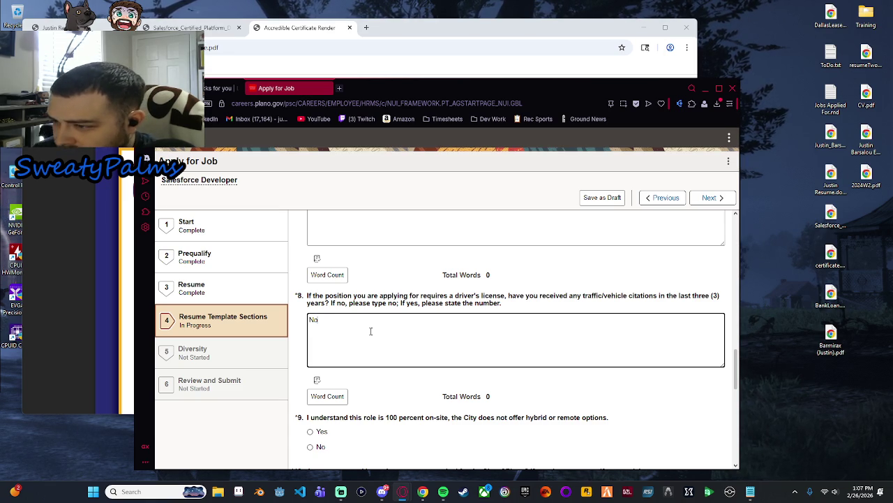
{"action": "scroll", "coordinate": [371, 331], "scroll_direction": "down", "scroll_amount": 3}
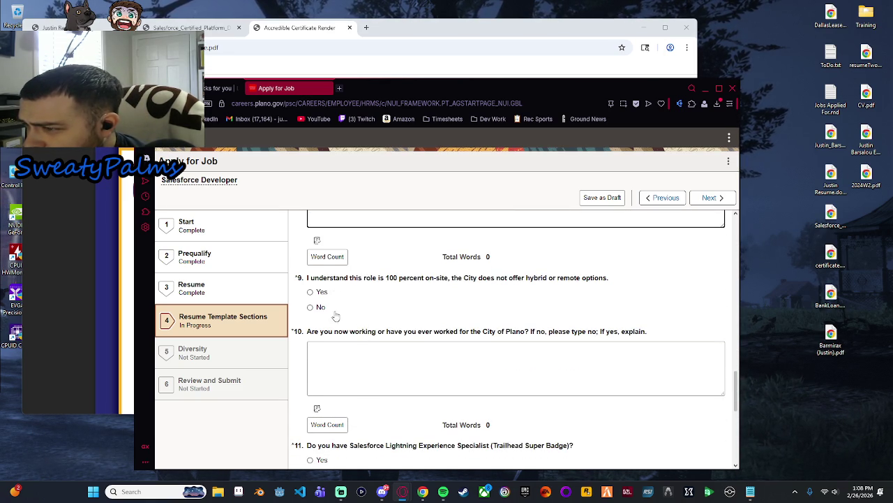
{"action": "left_click", "coordinate": [312, 293]}
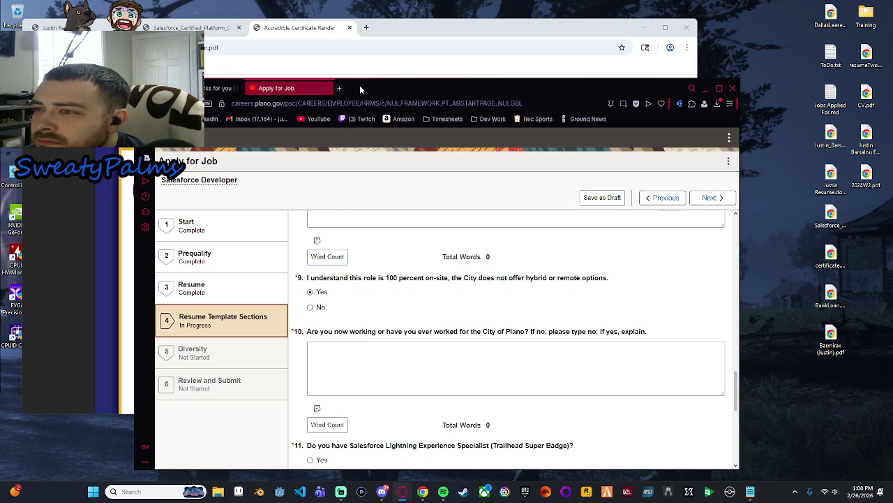
{"action": "left_click", "coordinate": [363, 352]}
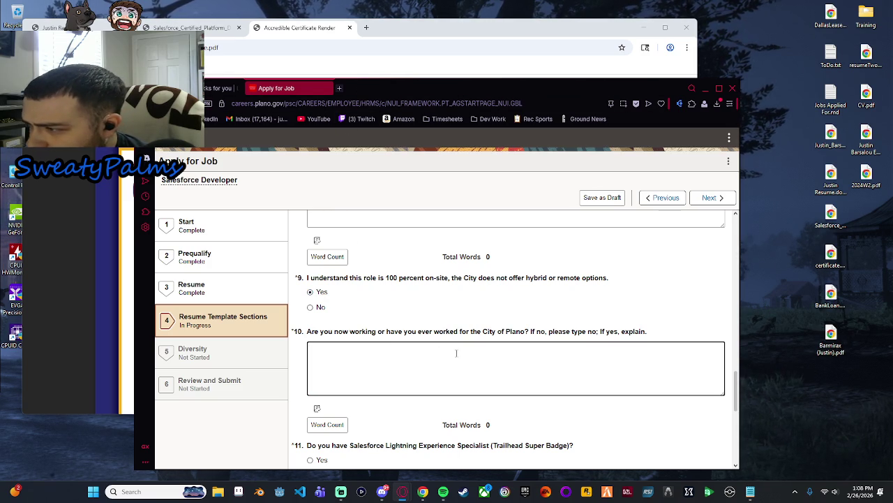
{"action": "type", "text": "no"}
Answer Yes to the Lightning Experience Specialist badge and bachelor's degree, enter 'No', and confirm essential job functions
{"action": "scroll", "coordinate": [453, 358], "scroll_direction": "down", "scroll_amount": 3}
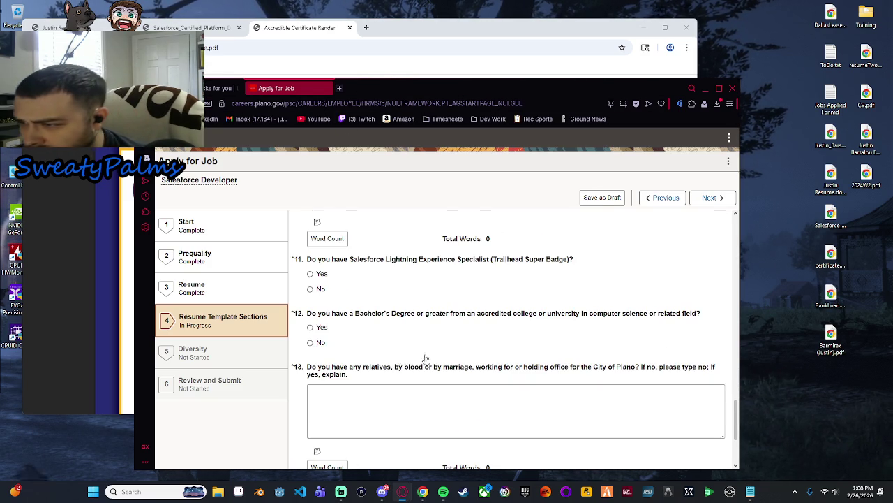
{"action": "left_click", "coordinate": [318, 274]}
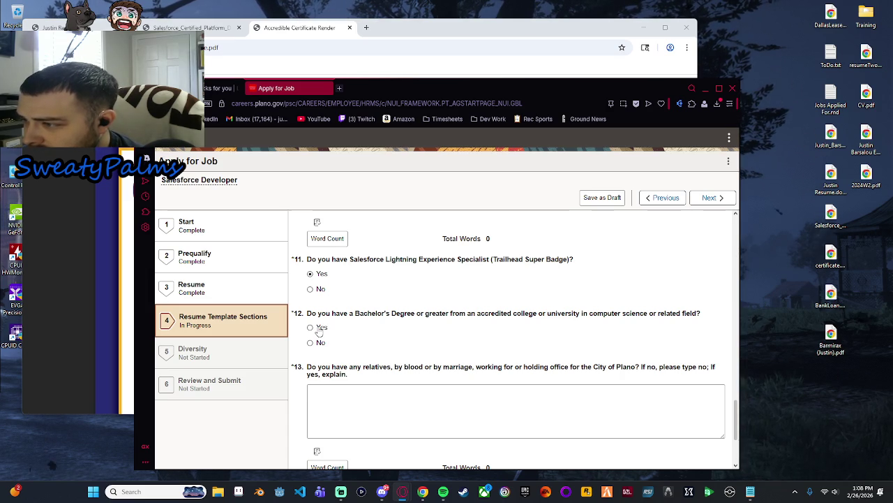
{"action": "left_click", "coordinate": [320, 331]}
{"action": "scroll", "coordinate": [382, 273], "scroll_direction": "down", "scroll_amount": 2}
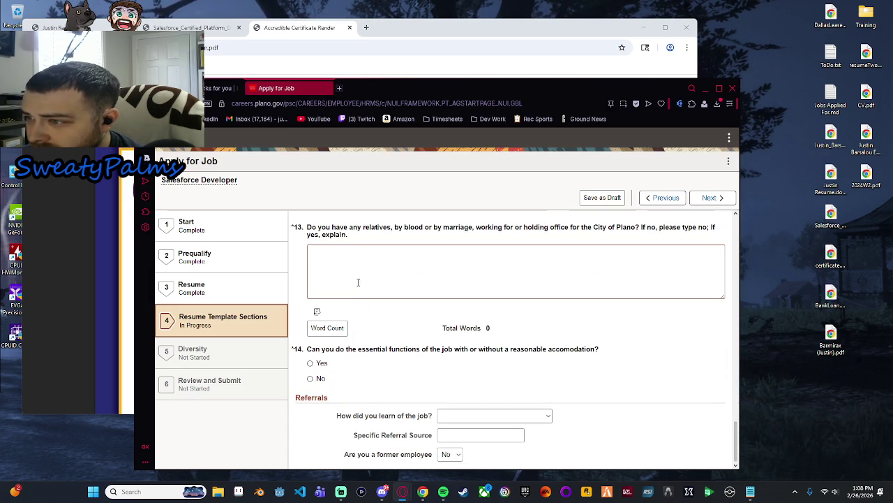
{"action": "type", "text": "No"}
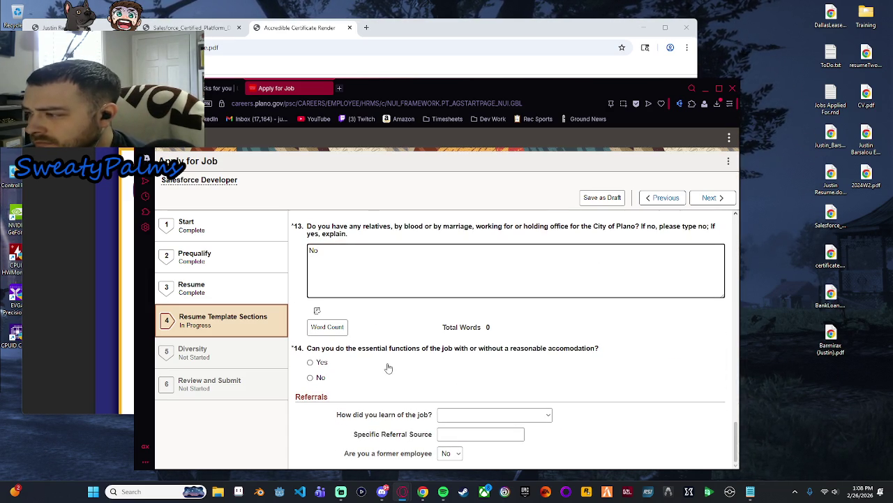
{"action": "left_click", "coordinate": [318, 363]}
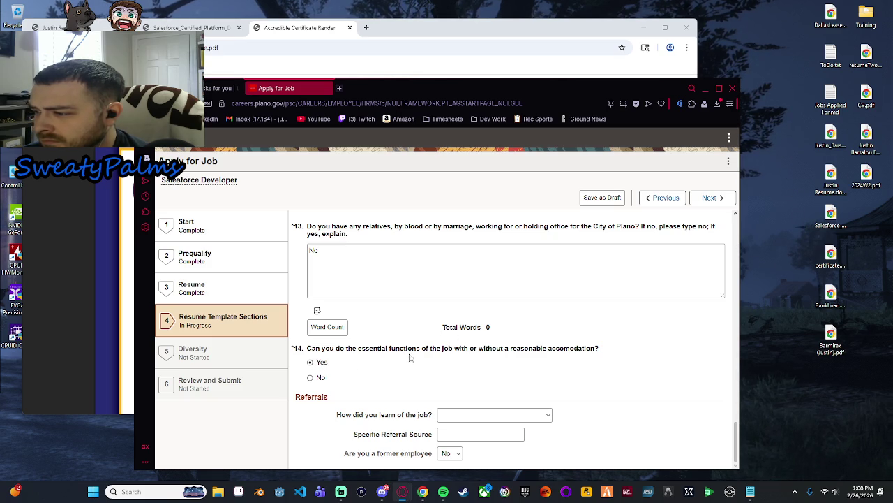
Set the referral source to Linked In, keep former employee as No, and advance to Diversity
{"action": "left_click", "coordinate": [483, 417]}
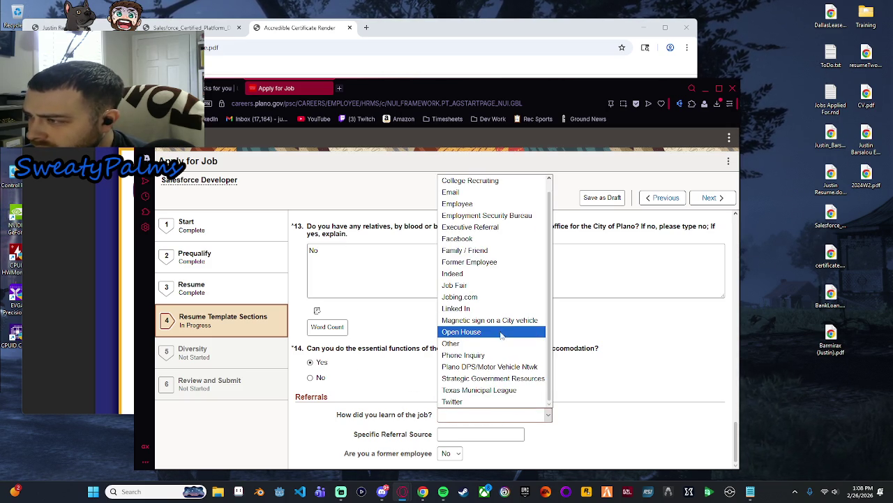
{"action": "left_click", "coordinate": [480, 308]}
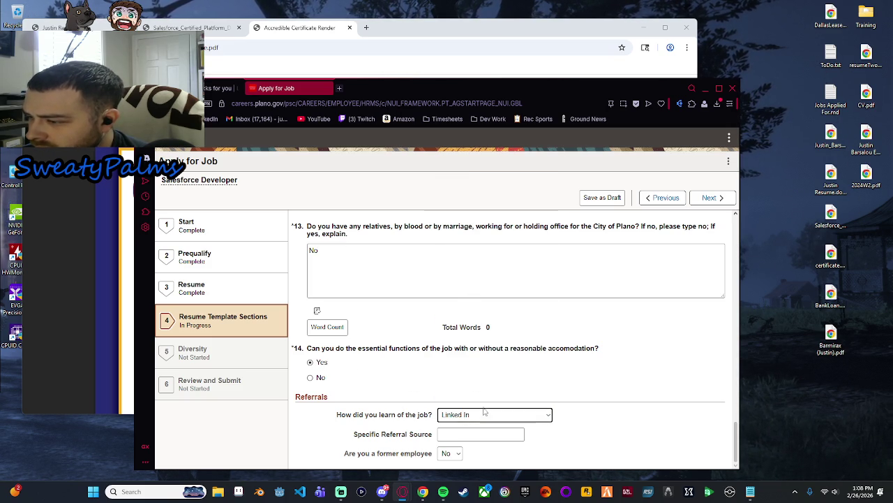
{"action": "left_click", "coordinate": [455, 436]}
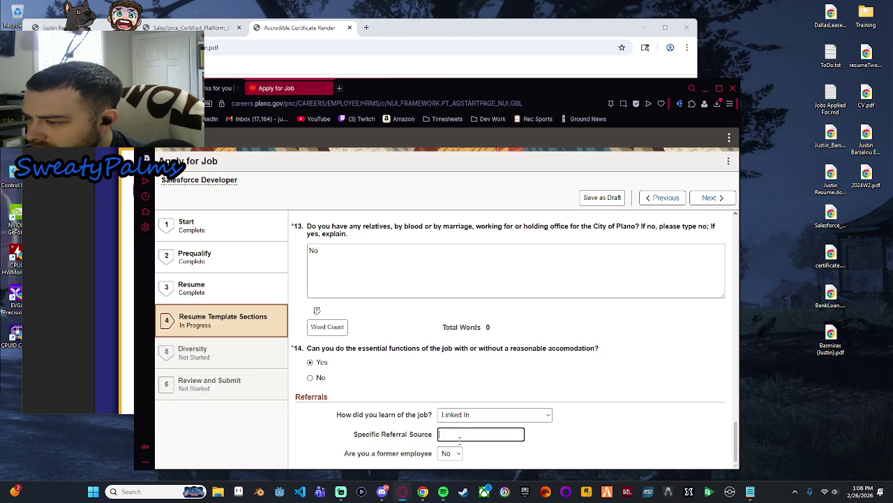
{"action": "left_click", "coordinate": [450, 453]}
{"action": "left_click", "coordinate": [446, 423]}
{"action": "left_click", "coordinate": [710, 197]}
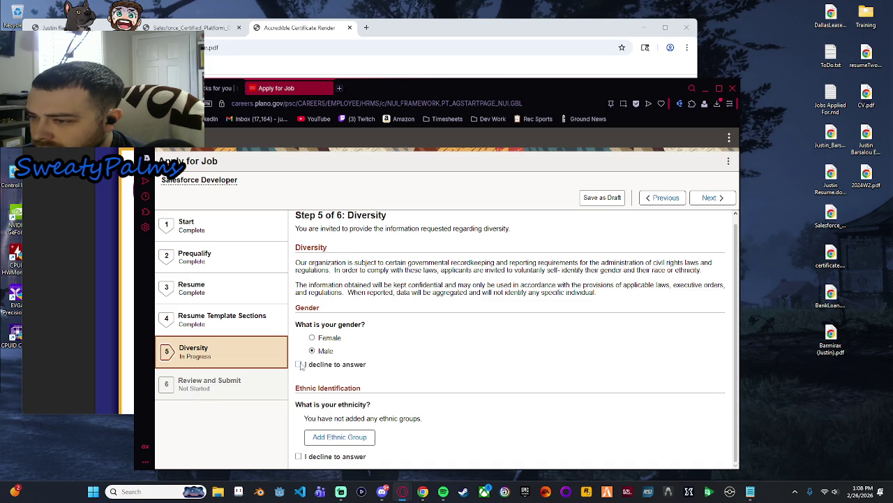
Add White as the ethnic group and continue to Step 6 Review and Submit
{"action": "left_click", "coordinate": [336, 437]}
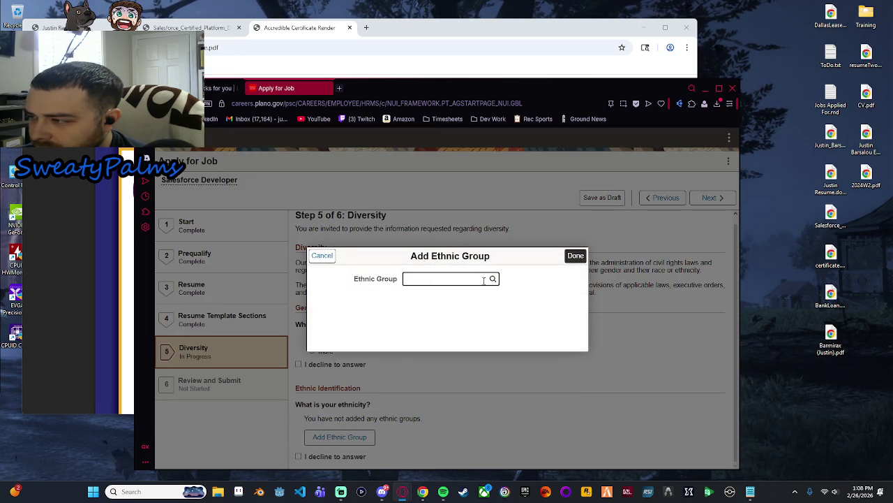
{"action": "left_click", "coordinate": [492, 278]}
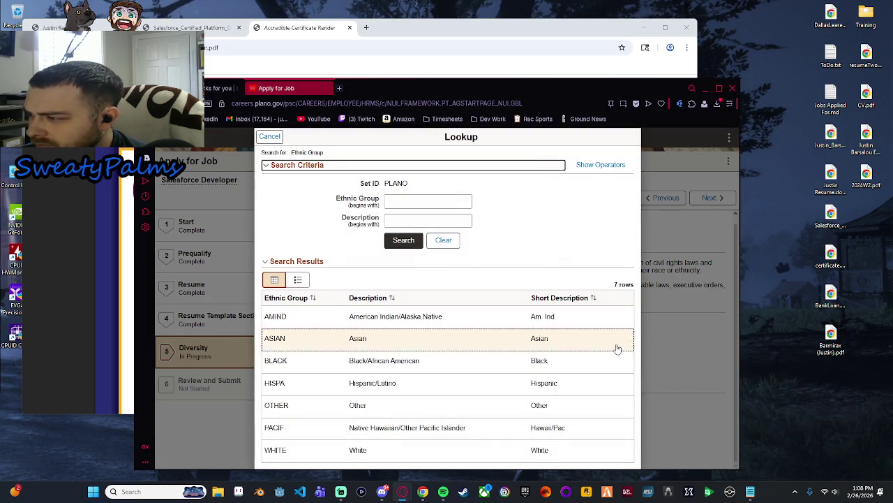
{"action": "left_click", "coordinate": [367, 449]}
{"action": "left_click", "coordinate": [572, 256]}
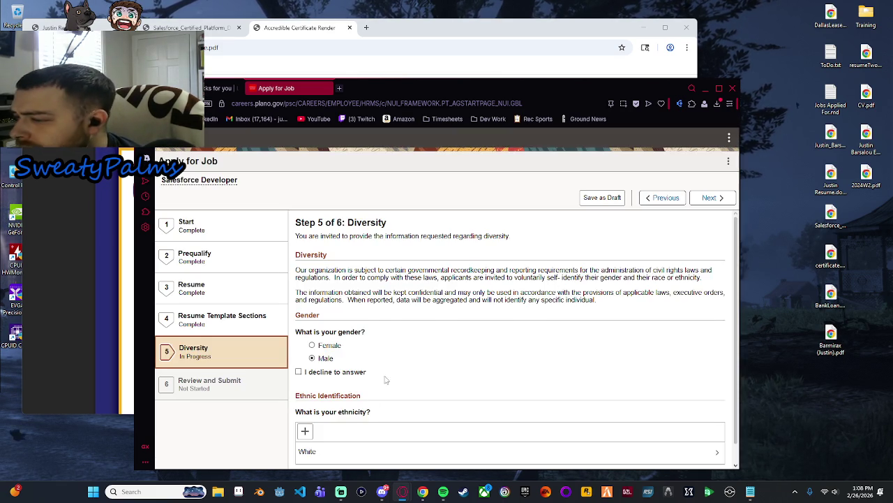
{"action": "left_click", "coordinate": [710, 197]}
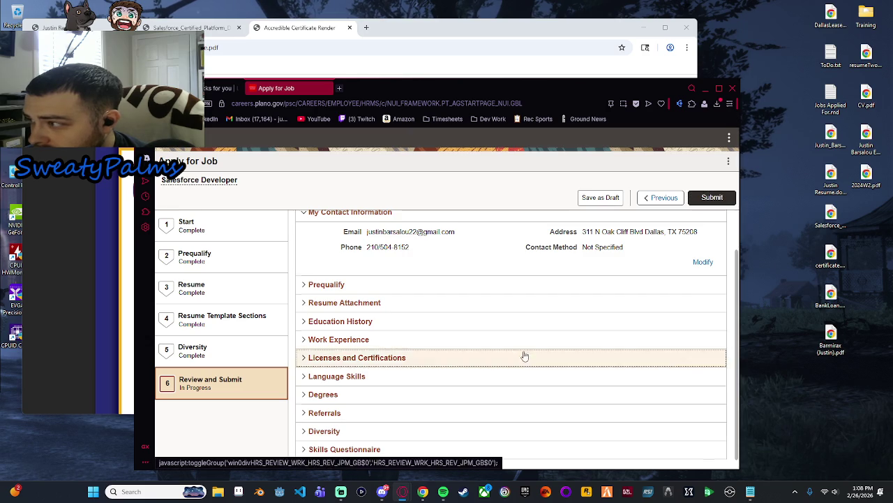
Review the Work Experience section and return to the earlier Resume step
{"action": "left_click", "coordinate": [339, 340]}
{"action": "left_click", "coordinate": [339, 340]}
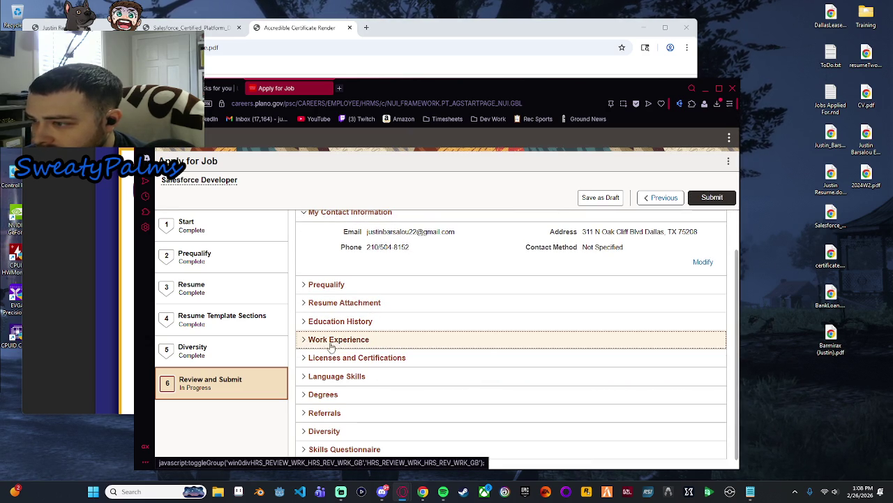
{"action": "left_click", "coordinate": [233, 300]}
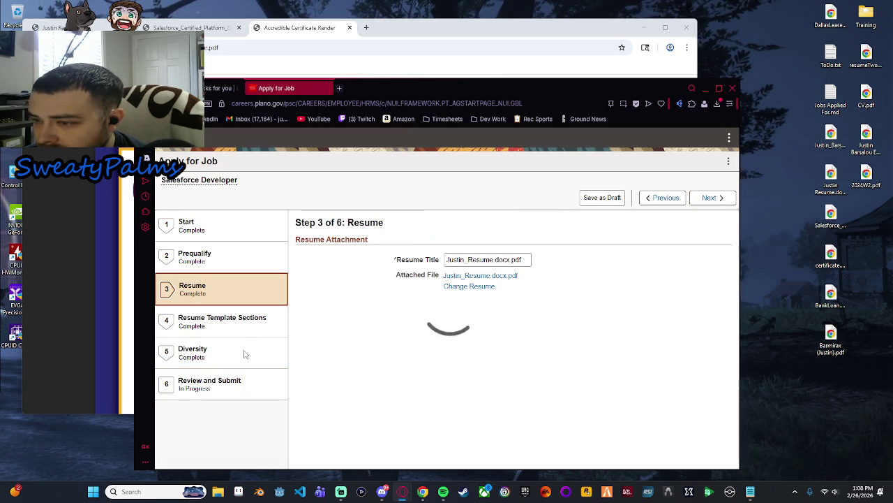
Tidy the question 4 answer and submit the Salesforce Developer application
{"action": "scroll", "coordinate": [401, 403], "scroll_direction": "down", "scroll_amount": 10}
{"action": "scroll", "coordinate": [413, 403], "scroll_direction": "down", "scroll_amount": 3}
{"action": "left_click", "coordinate": [426, 239]}
{"action": "type", "text": ". Cant"}
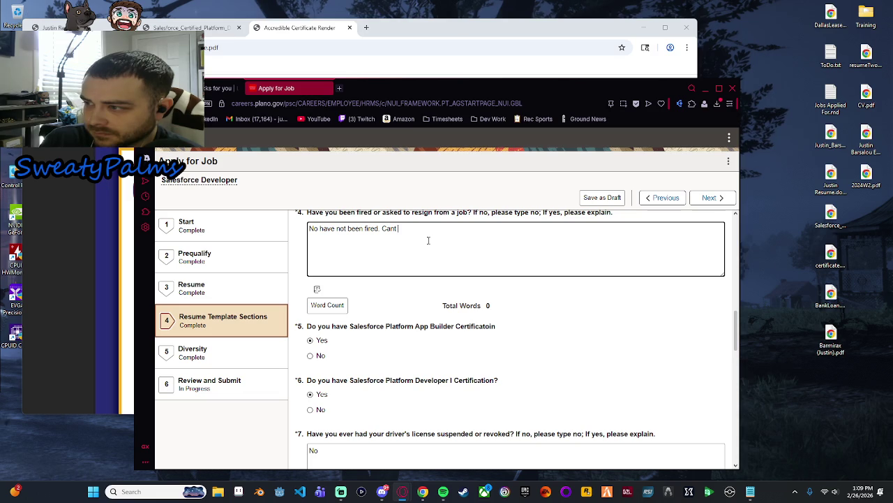
{"action": "key", "text": "BackSpace"}
{"action": "key", "text": "BackSpace"}
{"action": "key", "text": "BackSpace"}
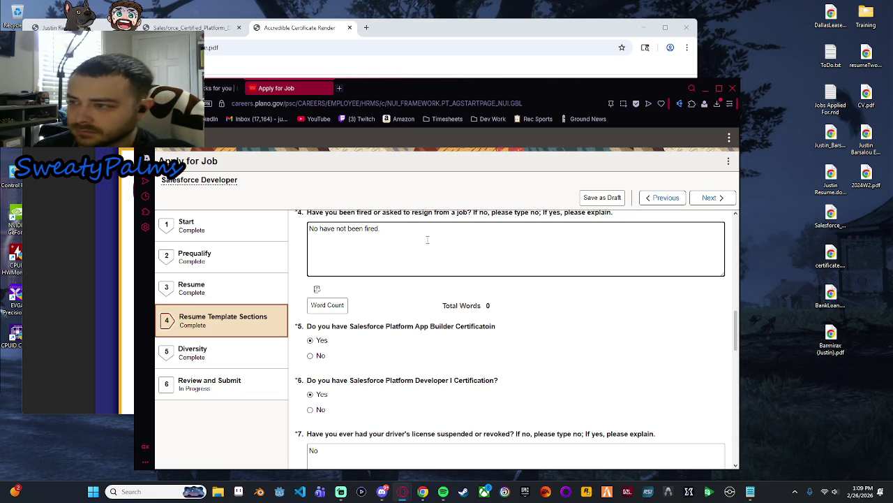
{"action": "left_click", "coordinate": [712, 198]}
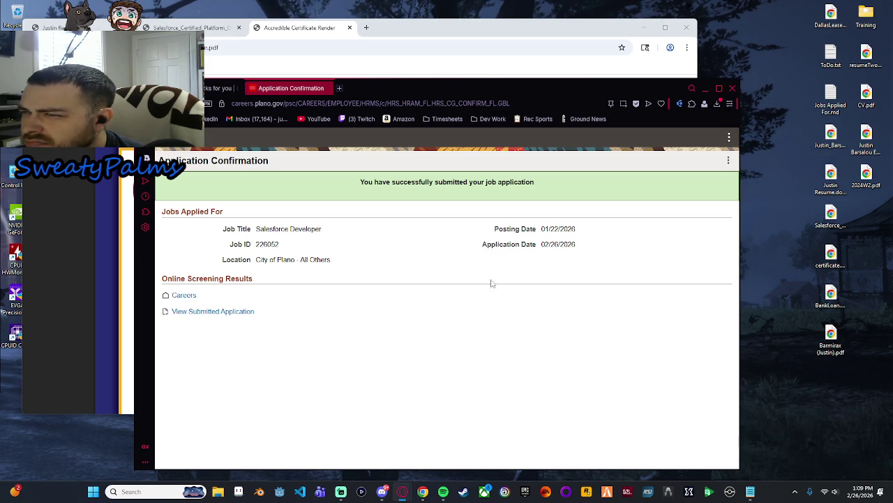
Check My Job Applications shows Salesforce Developer (226052) as Submitted, then close the careers tab
{"action": "left_click", "coordinate": [200, 312]}
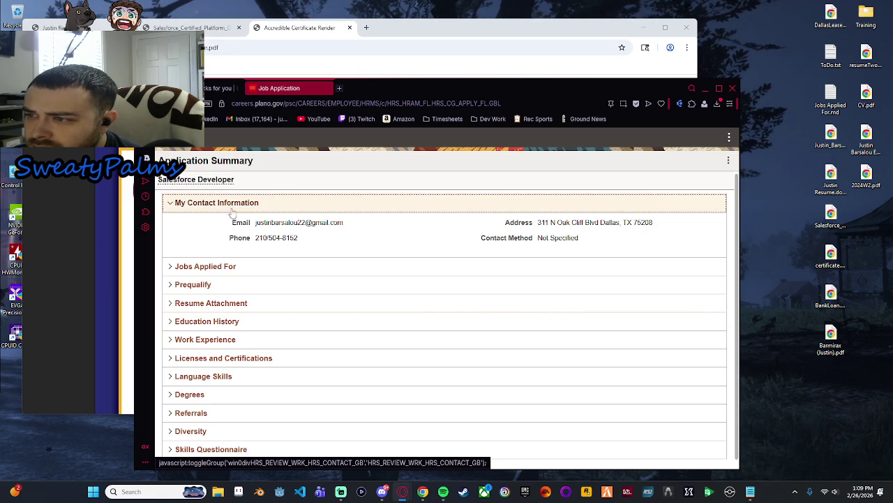
{"action": "left_click", "coordinate": [730, 160]}
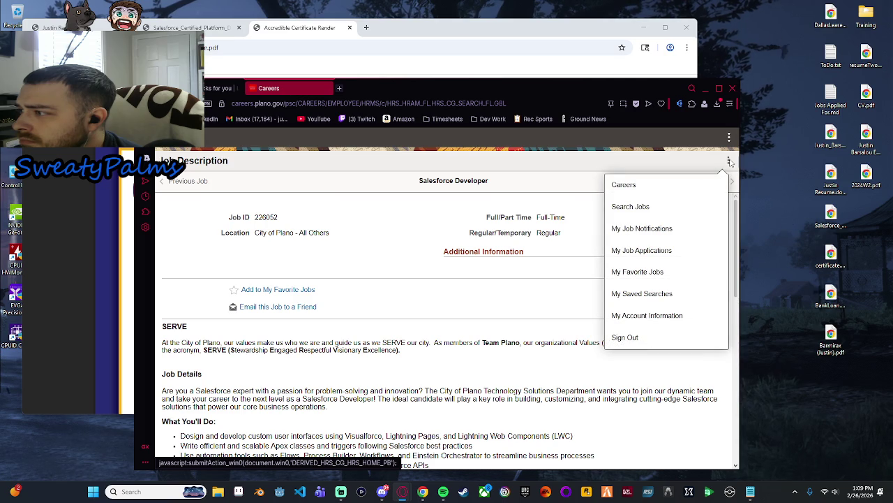
{"action": "left_click", "coordinate": [662, 256]}
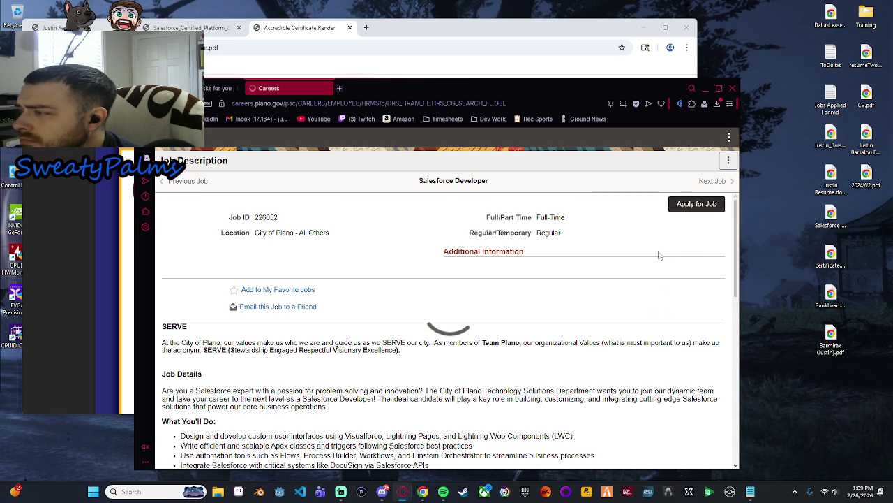
{"action": "key", "text": "ctrl+l"}
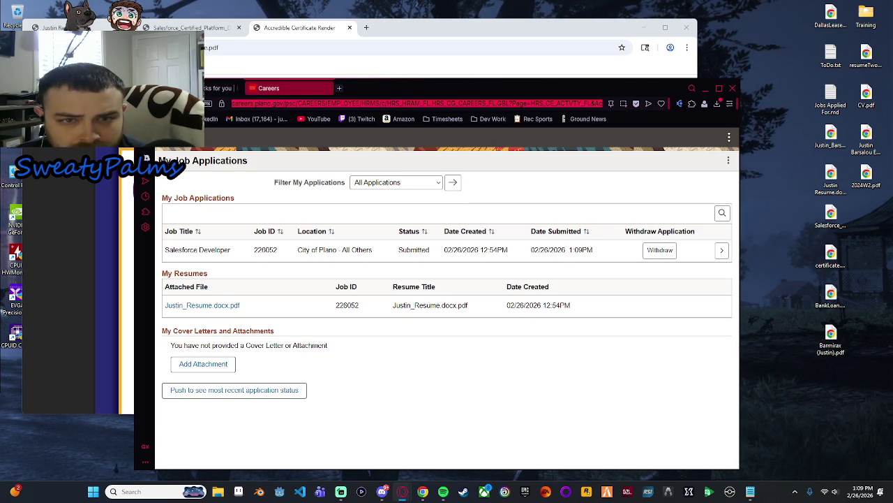
{"action": "key", "text": "alt+Tab"}
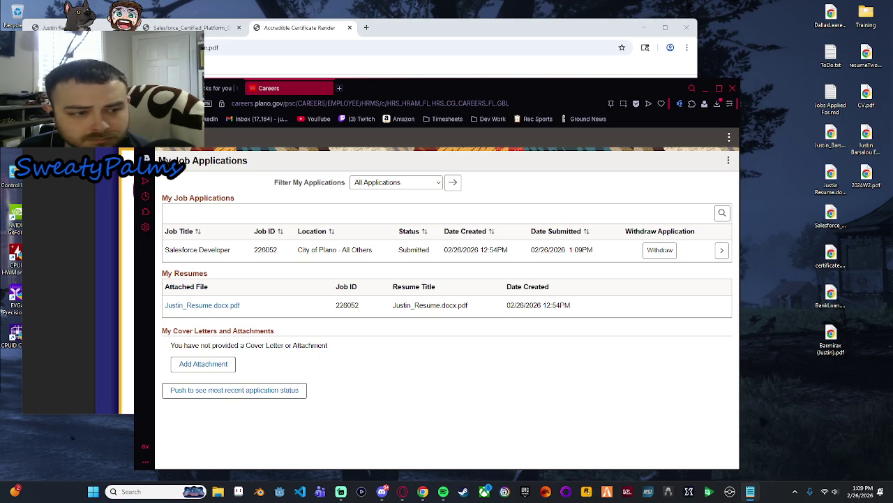
{"action": "left_click", "coordinate": [330, 89]}
View the Lead Salesforce Developer job details in Top job picks
{"action": "scroll", "coordinate": [340, 363], "scroll_direction": "down", "scroll_amount": 2}
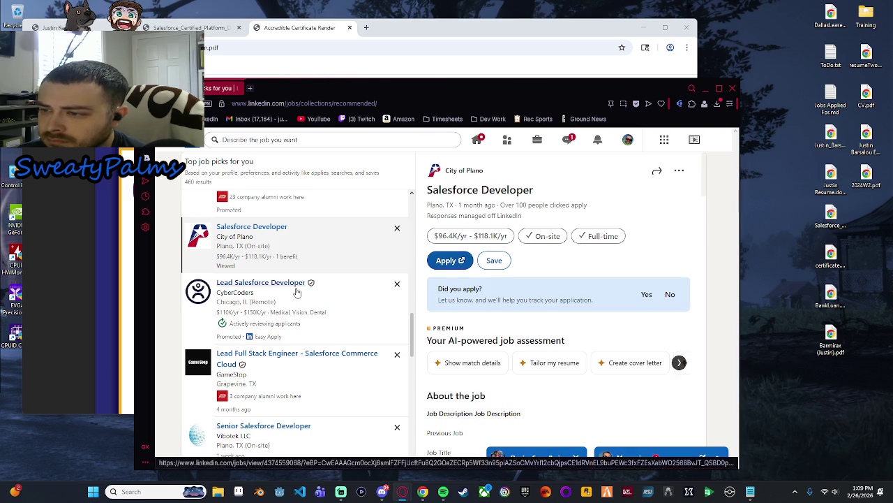
{"action": "left_click", "coordinate": [321, 321]}
{"action": "scroll", "coordinate": [300, 294], "scroll_direction": "down", "scroll_amount": 1}
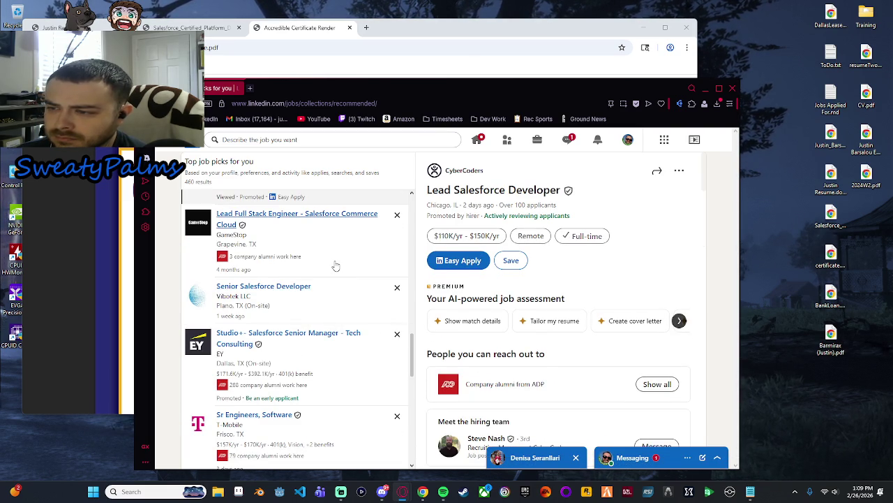
{"action": "scroll", "coordinate": [335, 264], "scroll_direction": "down", "scroll_amount": 1}
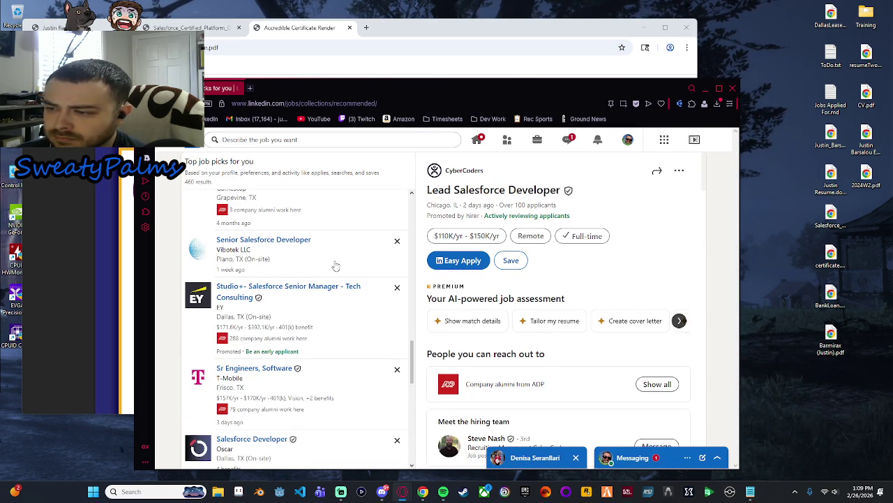
Open EY's Studio+- Salesforce Senior Manager - Tech Consulting listing and read its description
{"action": "left_click", "coordinate": [323, 294]}
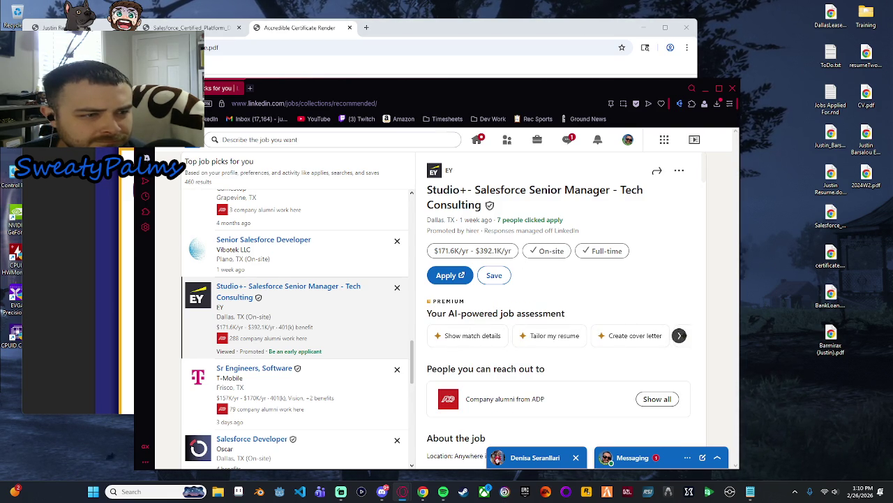
{"action": "scroll", "coordinate": [662, 328], "scroll_direction": "down", "scroll_amount": 4}
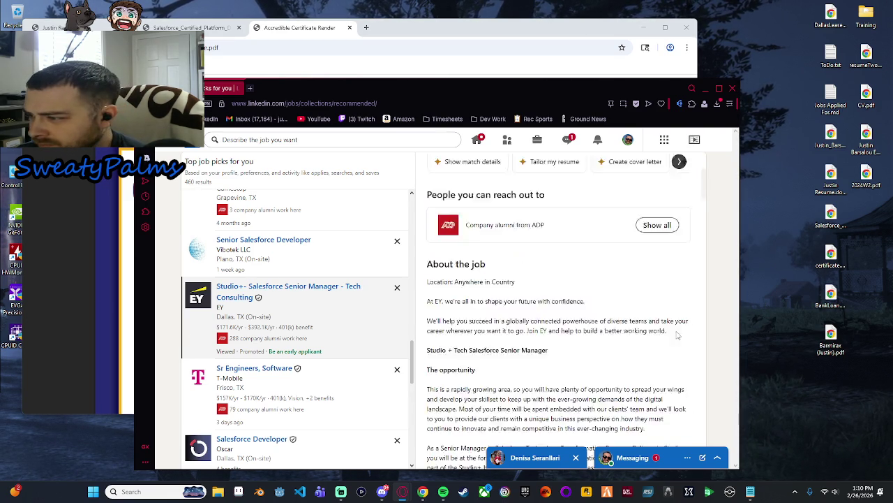
{"action": "scroll", "coordinate": [663, 329], "scroll_direction": "up", "scroll_amount": 1}
{"action": "scroll", "coordinate": [652, 326], "scroll_direction": "down", "scroll_amount": 5}
{"action": "scroll", "coordinate": [653, 326], "scroll_direction": "down", "scroll_amount": 1}
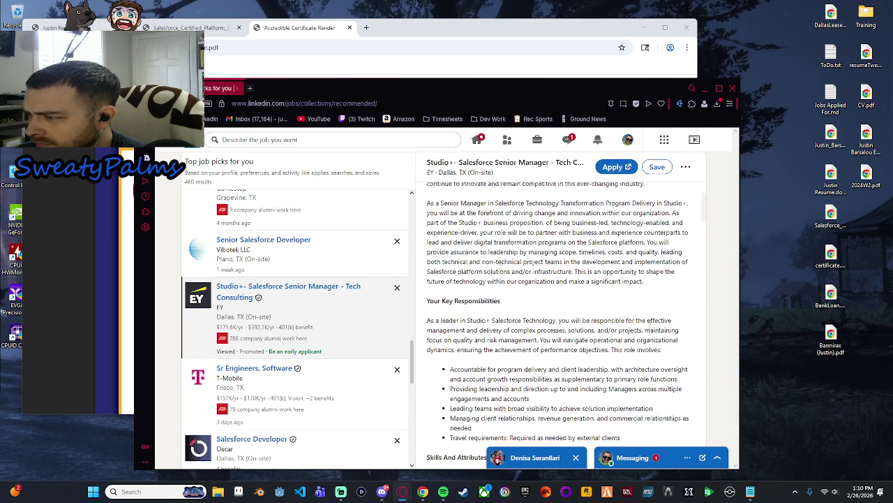
{"action": "scroll", "coordinate": [570, 309], "scroll_direction": "down", "scroll_amount": 2}
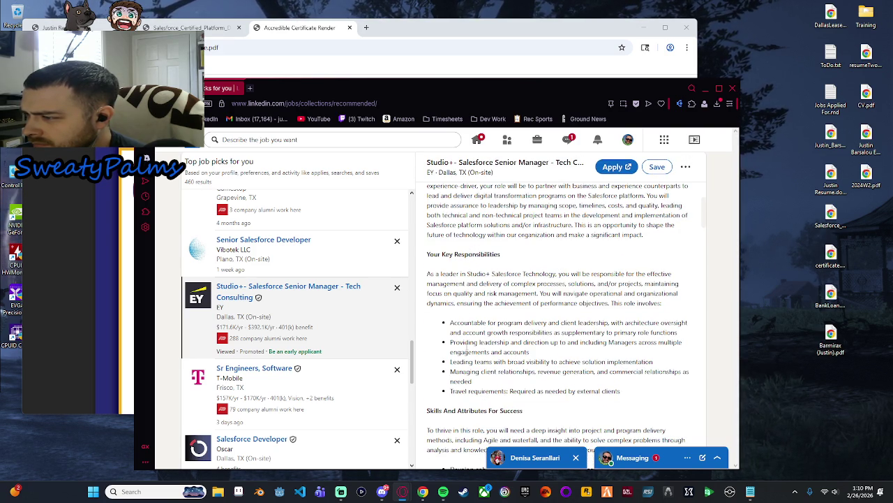
{"action": "scroll", "coordinate": [525, 381], "scroll_direction": "down", "scroll_amount": 6}
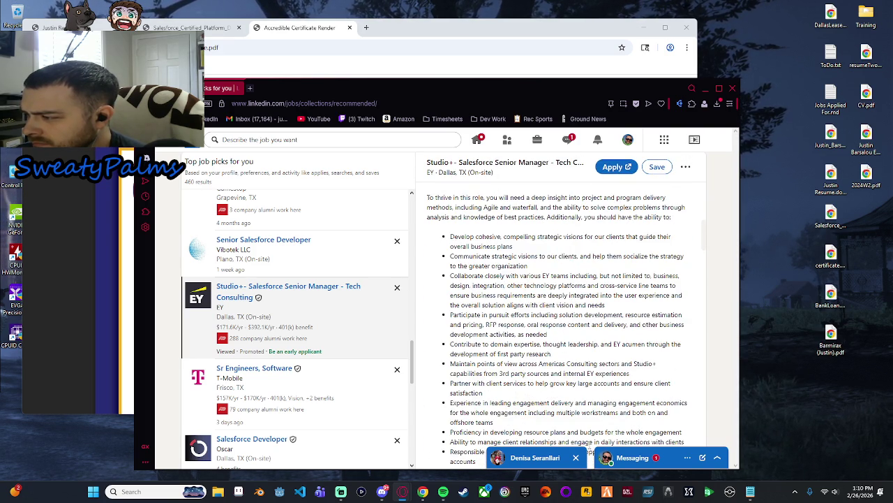
{"action": "left_click", "coordinate": [545, 459]}
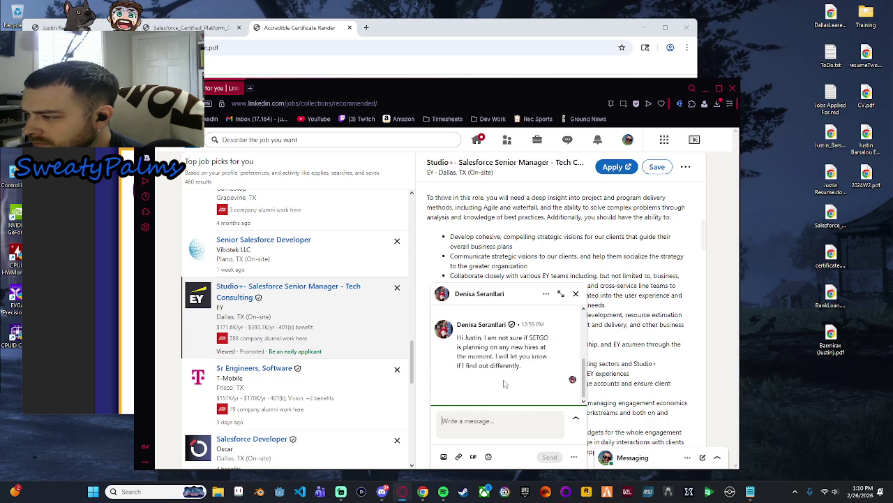
React to the contact's message, reply 'Sounds good thank you', and close the chat
{"action": "left_click", "coordinate": [507, 380]}
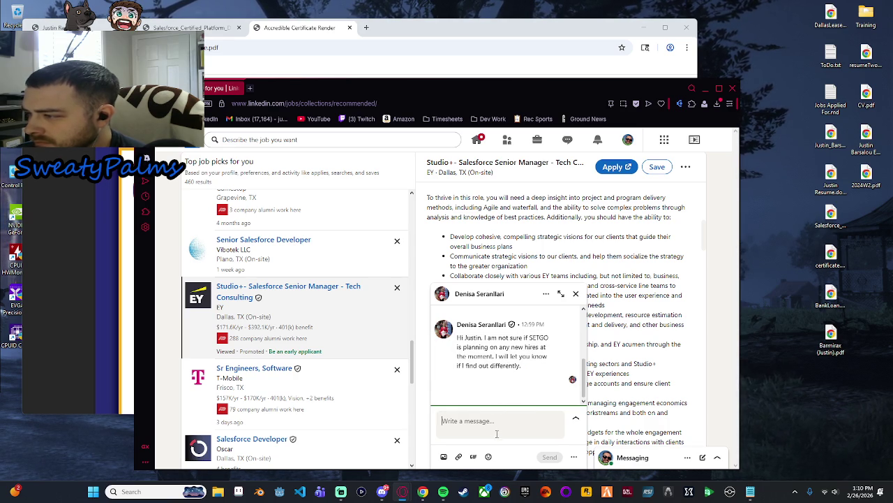
{"action": "type", "text": "Sounds good tha"}
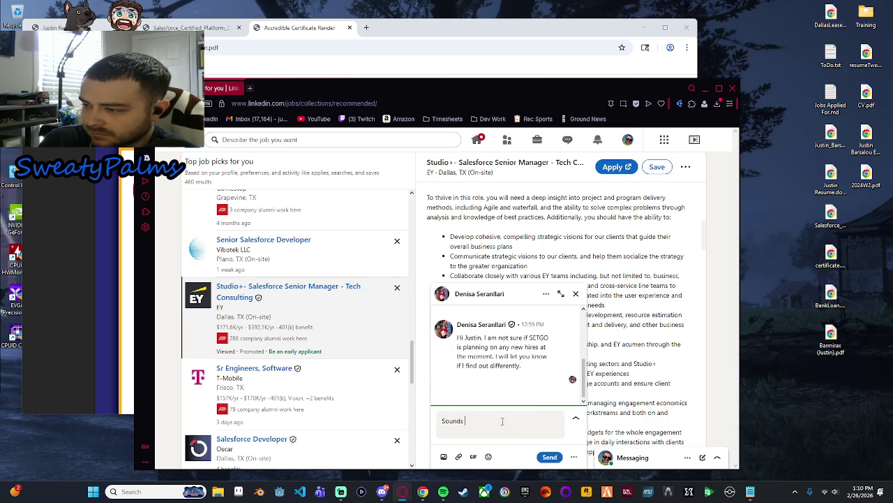
{"action": "type", "text": "nk you!"}
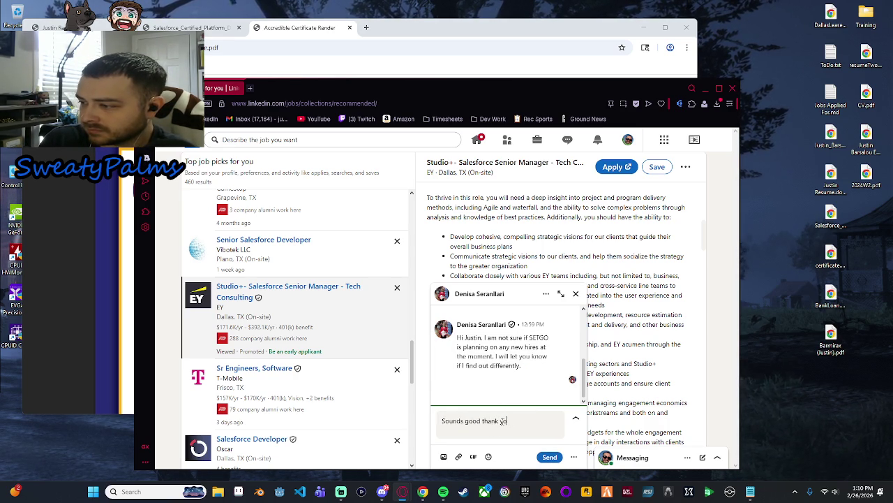
{"action": "left_click", "coordinate": [550, 458]}
{"action": "scroll", "coordinate": [522, 375], "scroll_direction": "up", "scroll_amount": 10}
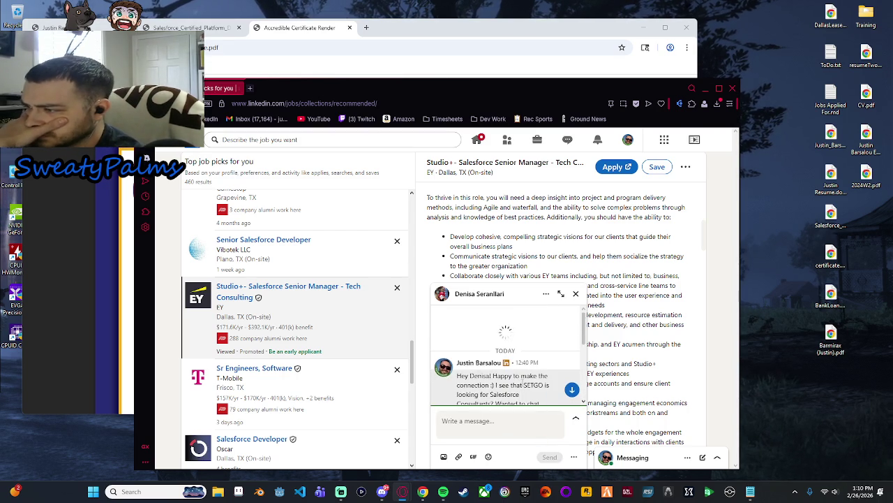
{"action": "left_click", "coordinate": [576, 293]}
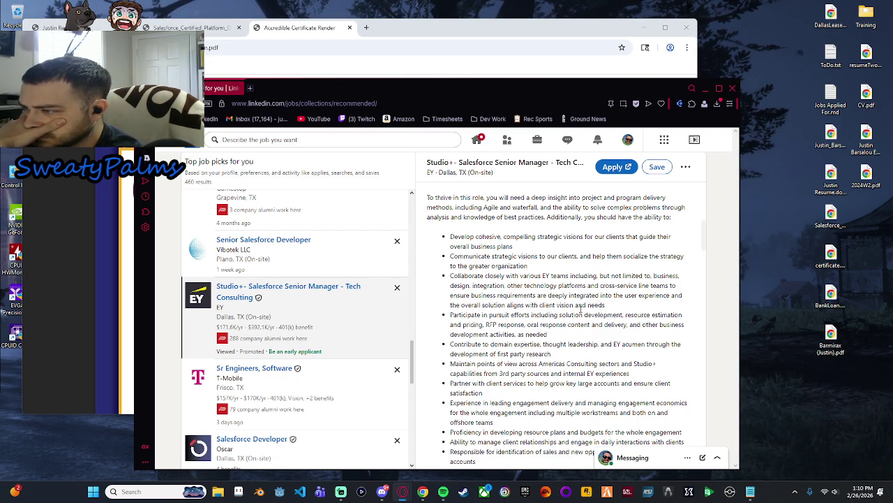
Scroll through the EY description and job picks, then open Oscar's Salesforce Developer posting in Dallas
{"action": "scroll", "coordinate": [567, 309], "scroll_direction": "down", "scroll_amount": 4}
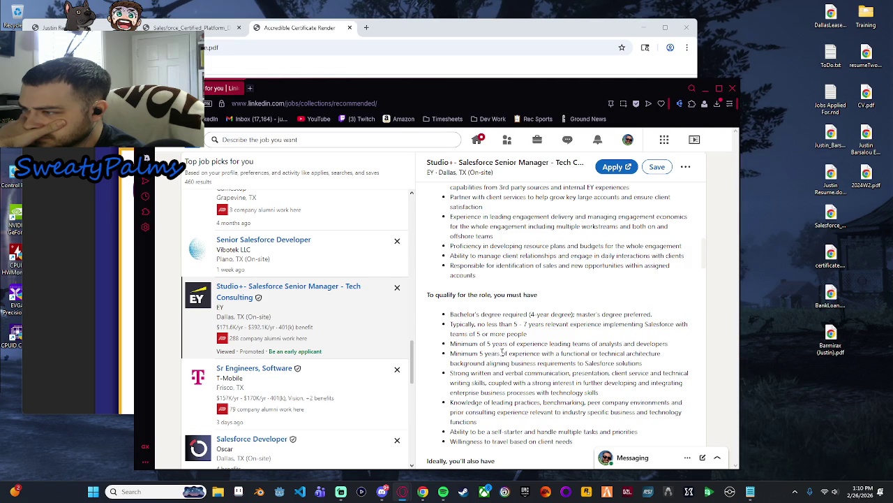
{"action": "scroll", "coordinate": [502, 353], "scroll_direction": "up", "scroll_amount": 2}
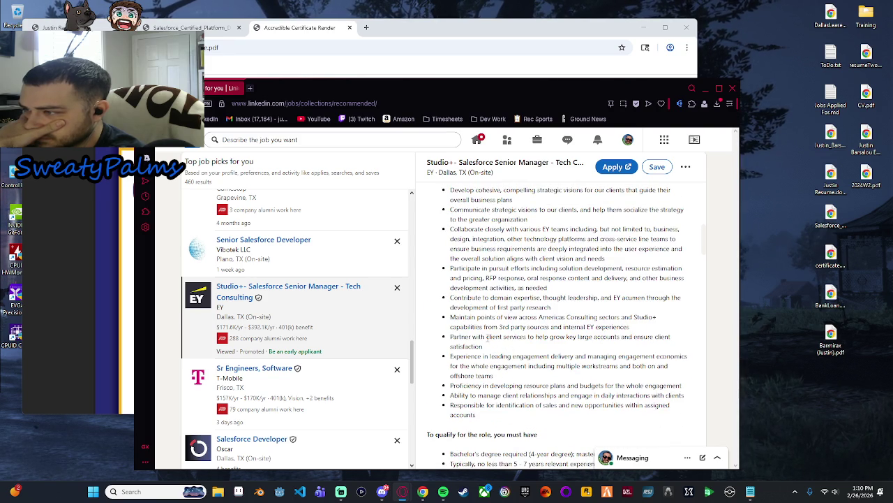
{"action": "scroll", "coordinate": [486, 337], "scroll_direction": "up", "scroll_amount": 1}
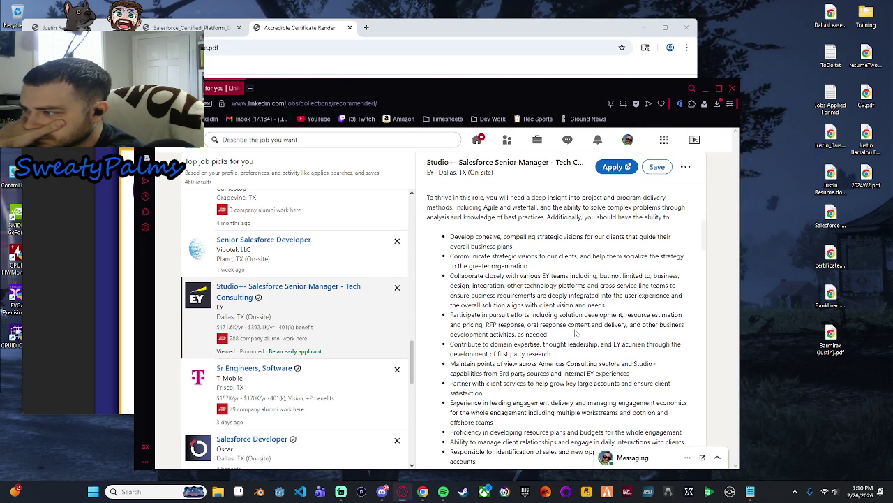
{"action": "scroll", "coordinate": [573, 333], "scroll_direction": "down", "scroll_amount": 6}
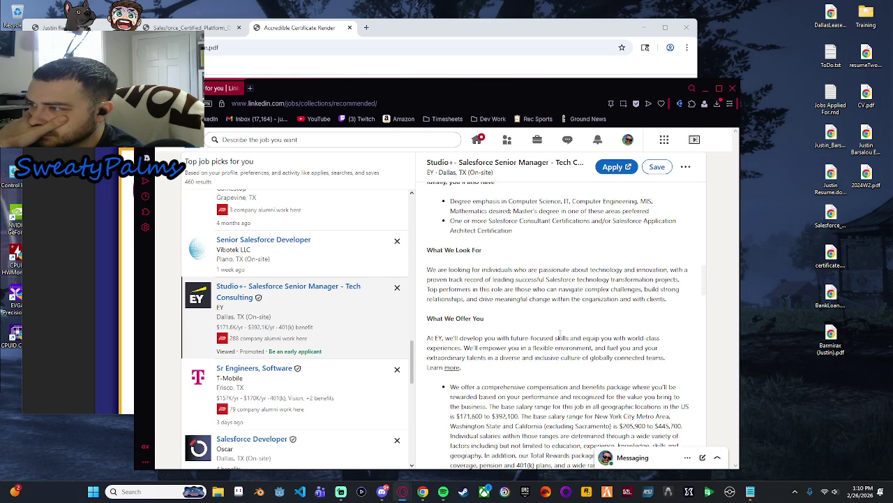
{"action": "scroll", "coordinate": [558, 334], "scroll_direction": "up", "scroll_amount": 6}
{"action": "scroll", "coordinate": [554, 333], "scroll_direction": "up", "scroll_amount": 8}
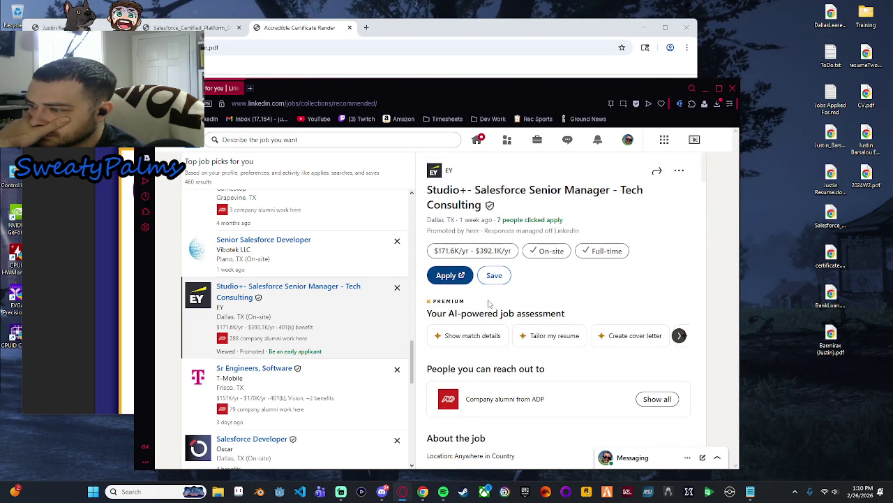
{"action": "scroll", "coordinate": [464, 291], "scroll_direction": "down", "scroll_amount": 3}
{"action": "scroll", "coordinate": [571, 324], "scroll_direction": "up", "scroll_amount": 2}
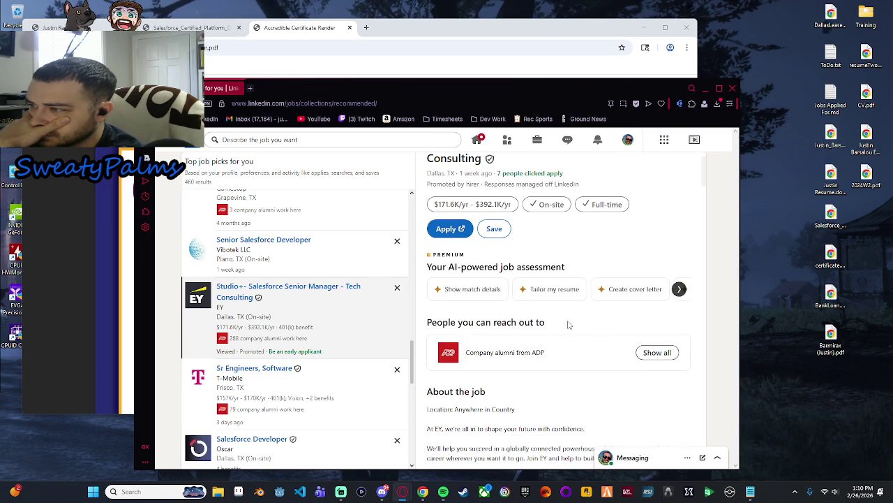
{"action": "scroll", "coordinate": [569, 324], "scroll_direction": "up", "scroll_amount": 1}
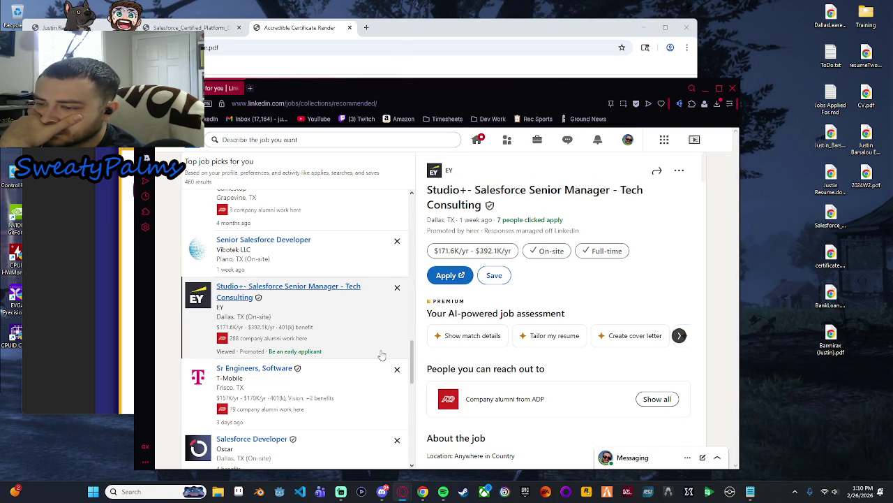
{"action": "scroll", "coordinate": [364, 355], "scroll_direction": "down", "scroll_amount": 3}
{"action": "scroll", "coordinate": [349, 366], "scroll_direction": "down", "scroll_amount": 2}
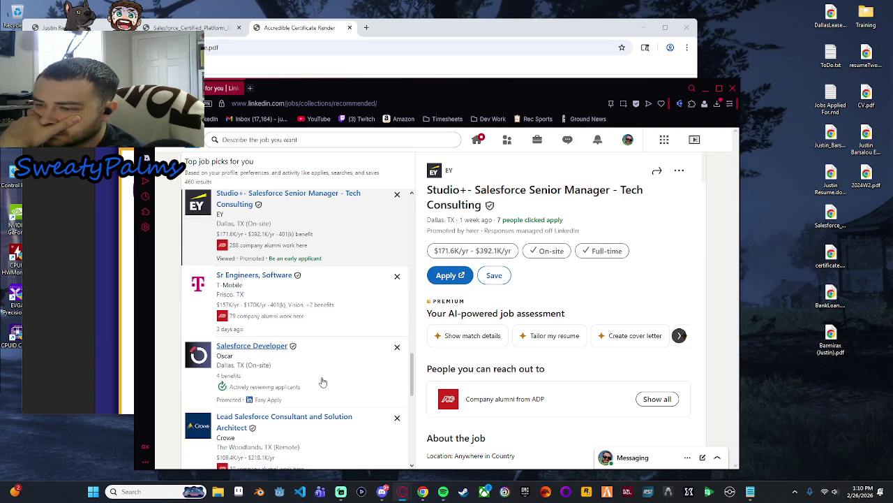
{"action": "left_click", "coordinate": [318, 365]}
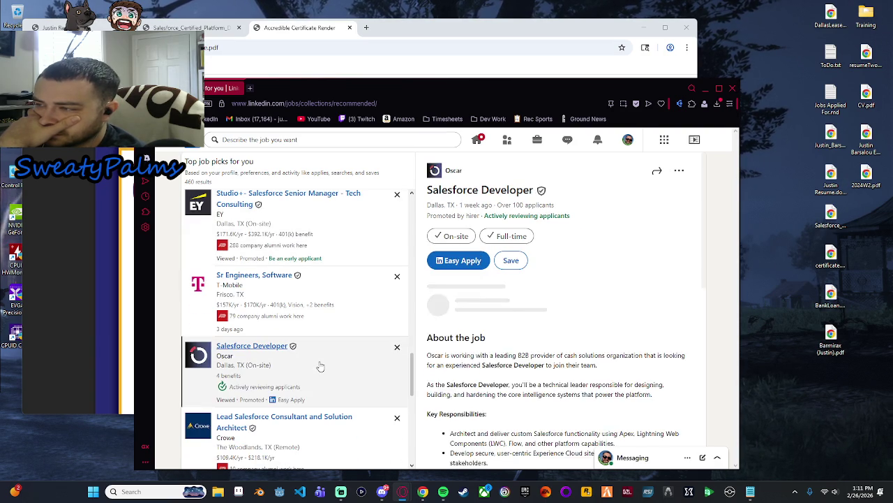
Start Easy Apply, set location to Dallas, Texas, United States, and keep the first resume
{"action": "left_click", "coordinate": [460, 263]}
{"action": "scroll", "coordinate": [391, 255], "scroll_direction": "down", "scroll_amount": 3}
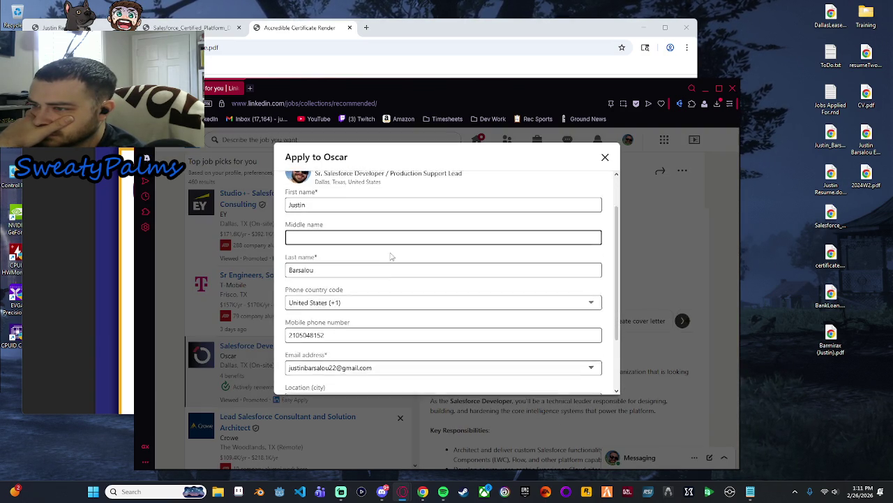
{"action": "left_click", "coordinate": [442, 321]}
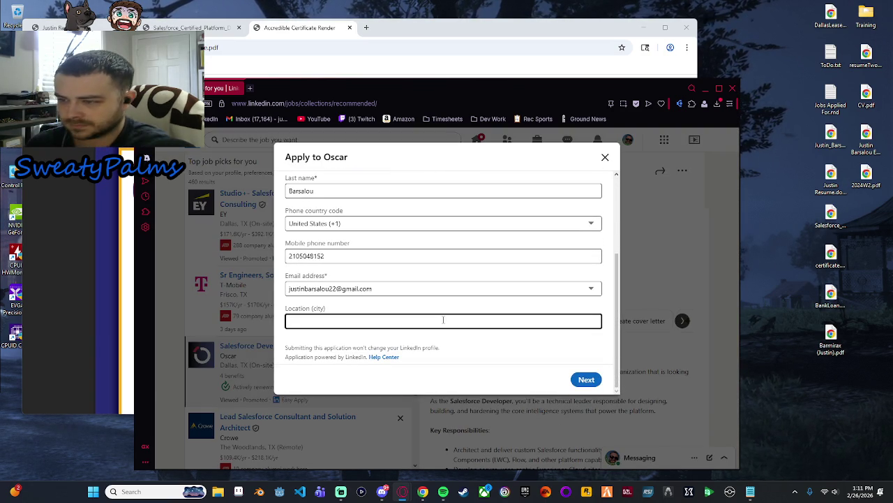
{"action": "type", "text": "Dallas"}
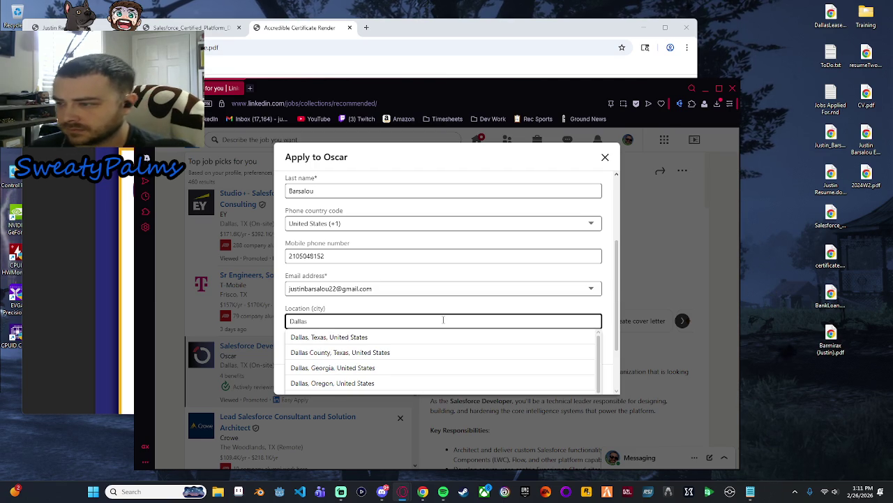
{"action": "left_click", "coordinate": [411, 337]}
{"action": "left_click", "coordinate": [585, 380]}
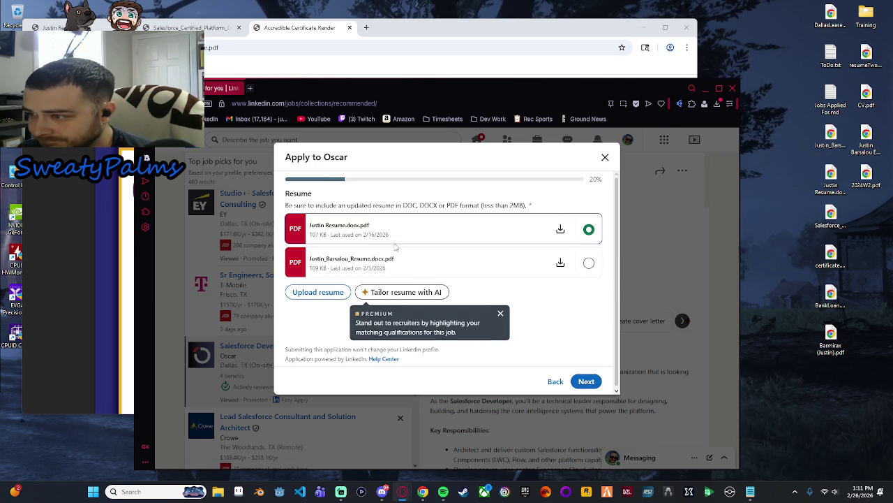
{"action": "left_click", "coordinate": [358, 230]}
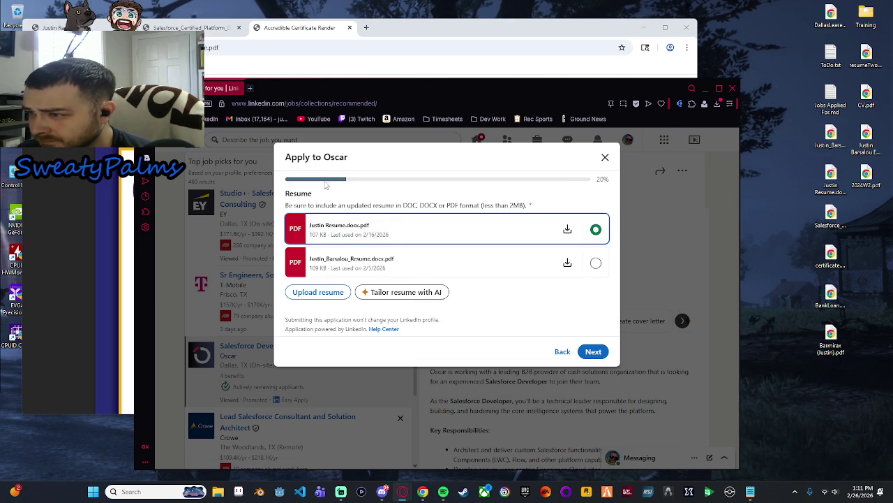
{"action": "left_click", "coordinate": [593, 352]}
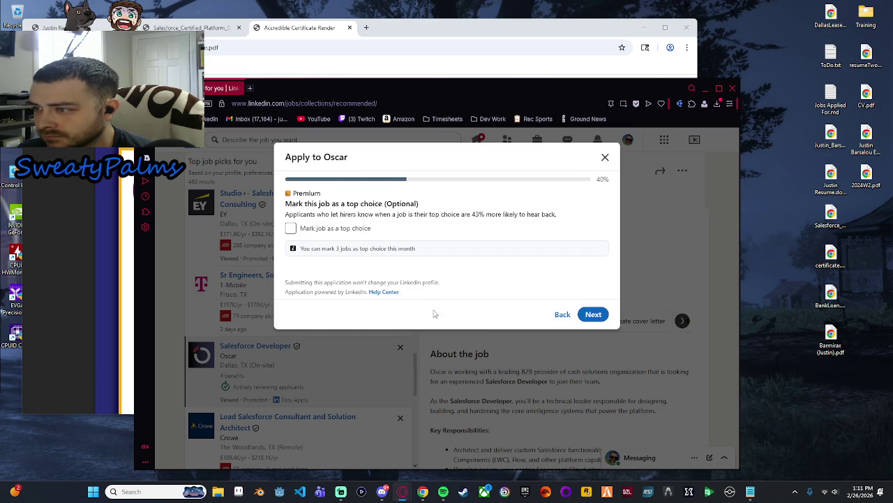
Skip marking a top choice and answer the experience questions, entering 0 for MuleSoft
{"action": "left_click", "coordinate": [586, 316]}
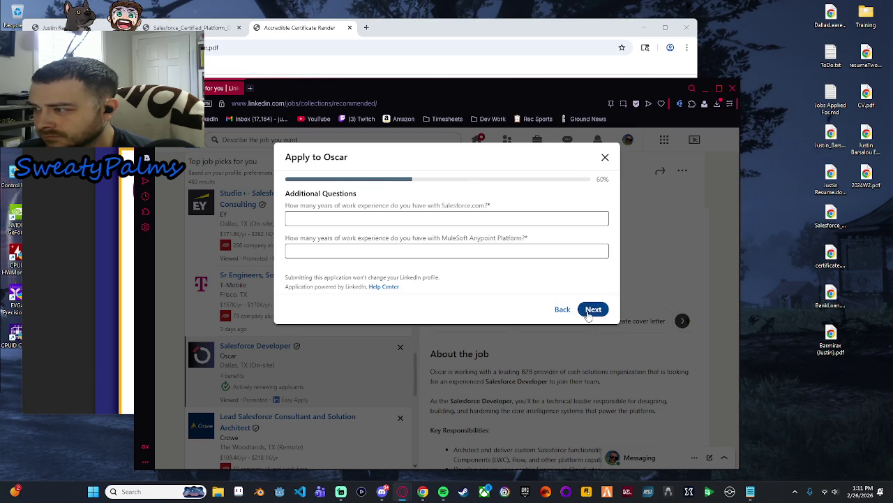
{"action": "left_click", "coordinate": [366, 218]}
{"action": "left_click", "coordinate": [367, 220]}
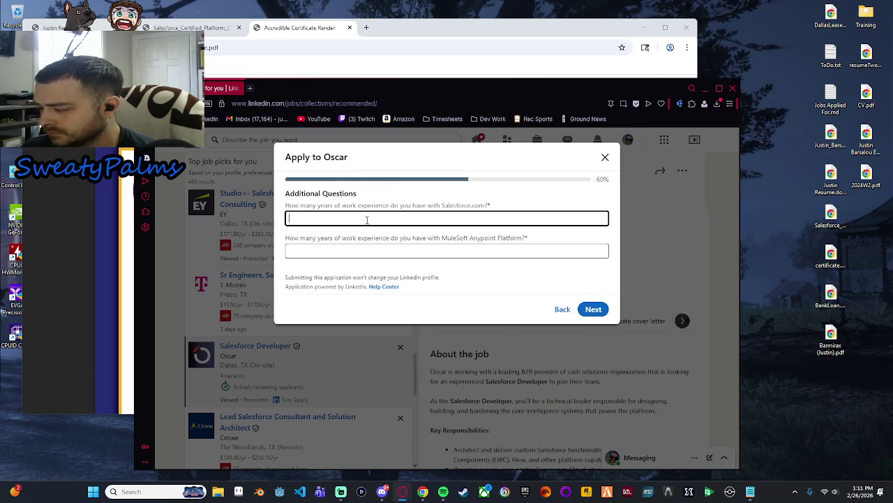
{"action": "left_click", "coordinate": [396, 252]}
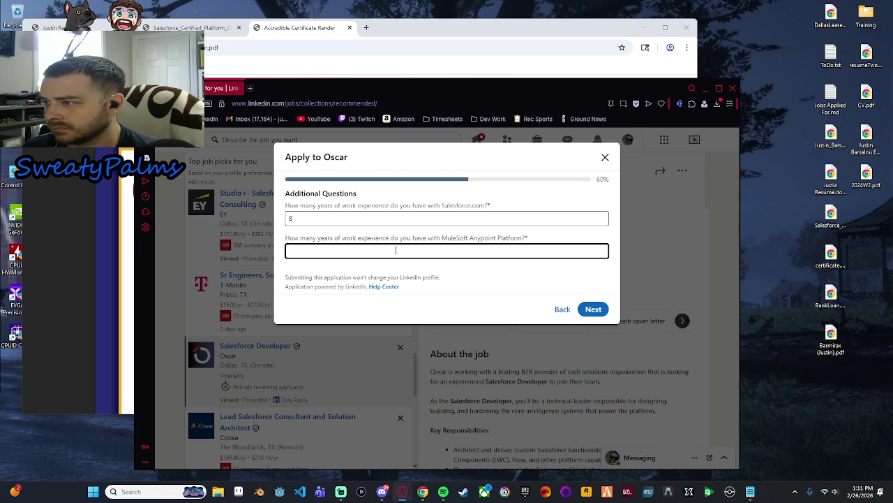
{"action": "type", "text": "0"}
{"action": "left_click", "coordinate": [592, 309]}
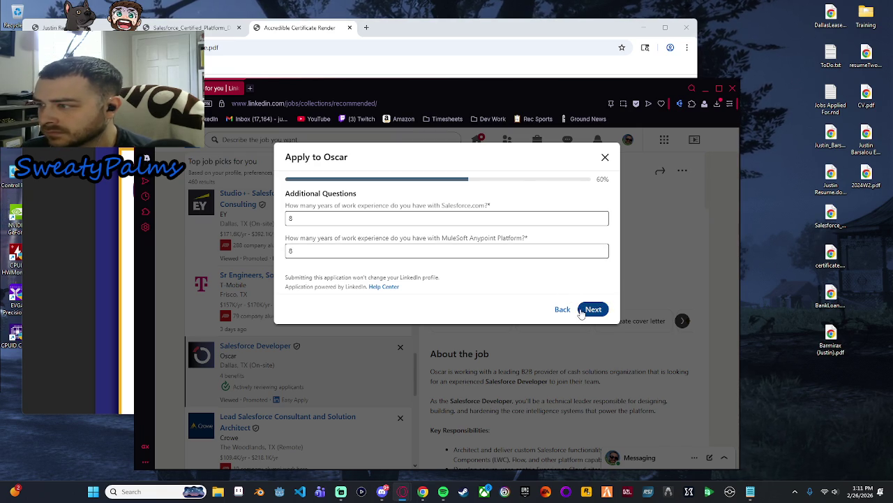
Confirm US work authorization, review, and submit the application to Oscar
{"action": "left_click", "coordinate": [289, 235]}
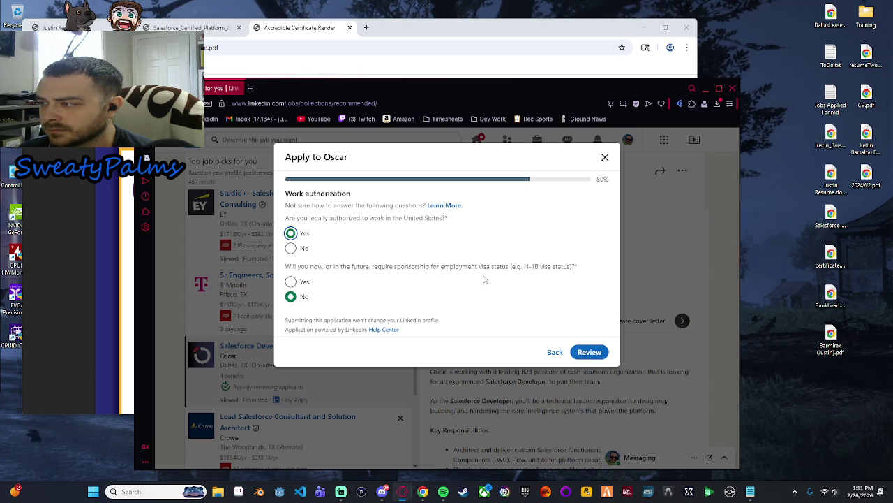
{"action": "left_click", "coordinate": [585, 352]}
{"action": "scroll", "coordinate": [418, 296], "scroll_direction": "down", "scroll_amount": 5}
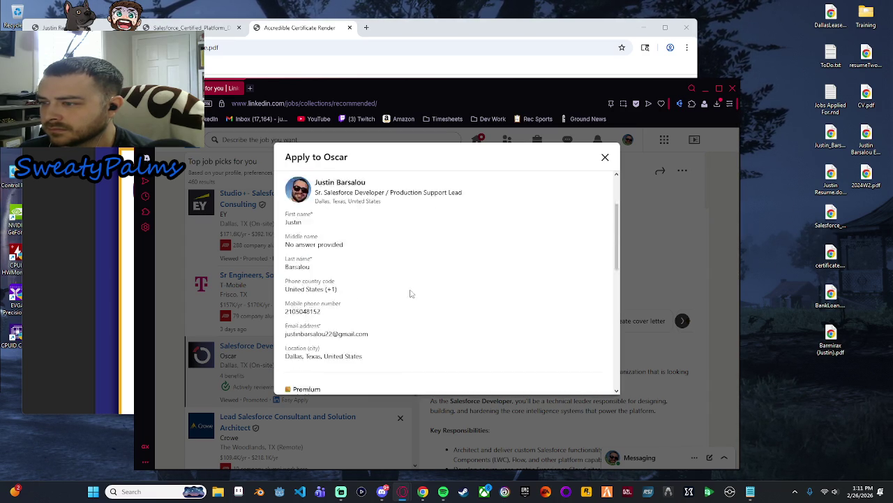
{"action": "scroll", "coordinate": [429, 302], "scroll_direction": "up", "scroll_amount": 4}
{"action": "scroll", "coordinate": [429, 301], "scroll_direction": "down", "scroll_amount": 5}
{"action": "left_click", "coordinate": [576, 381]}
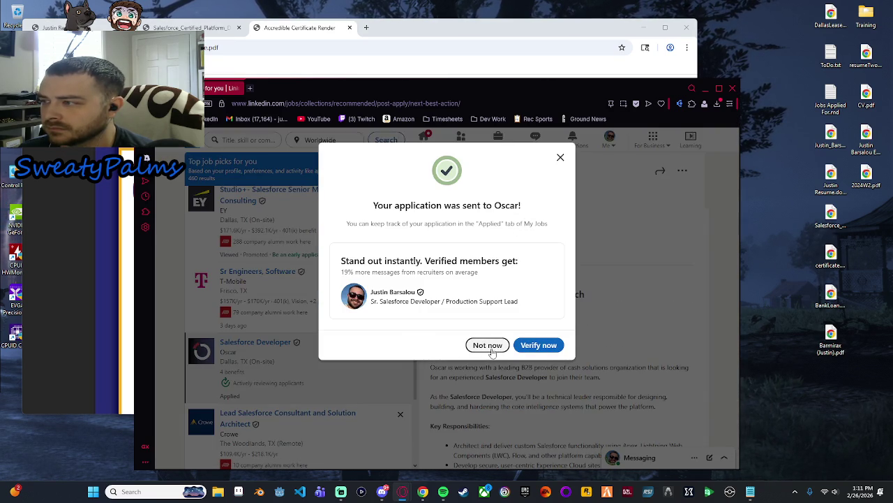
{"action": "left_click", "coordinate": [491, 348]}
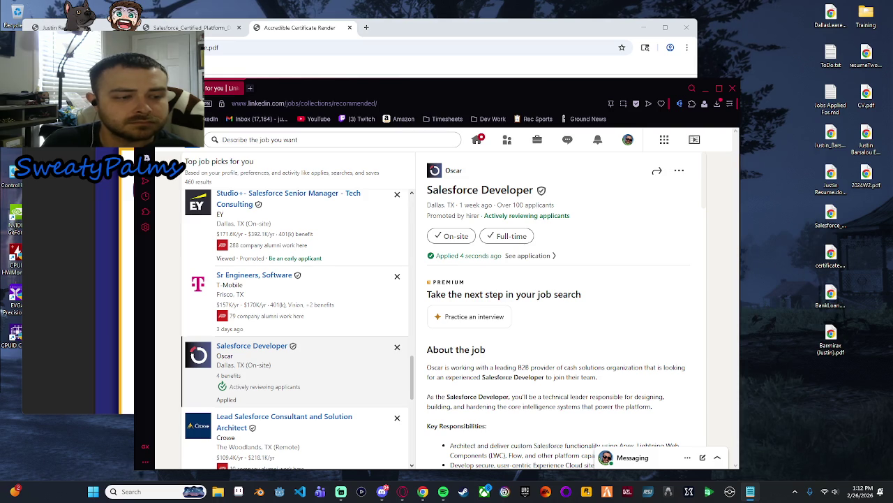
{"action": "scroll", "coordinate": [318, 338], "scroll_direction": "down", "scroll_amount": 1}
{"action": "scroll", "coordinate": [318, 338], "scroll_direction": "down", "scroll_amount": 2}
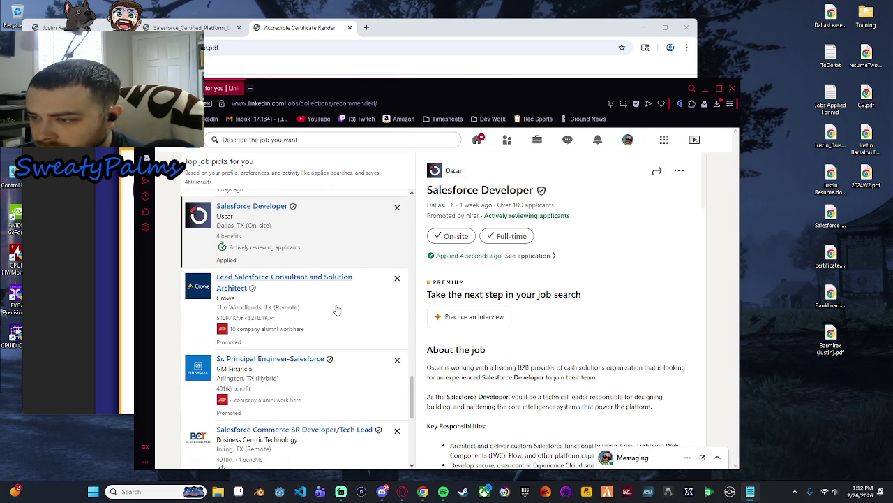
{"action": "scroll", "coordinate": [336, 310], "scroll_direction": "down", "scroll_amount": 1}
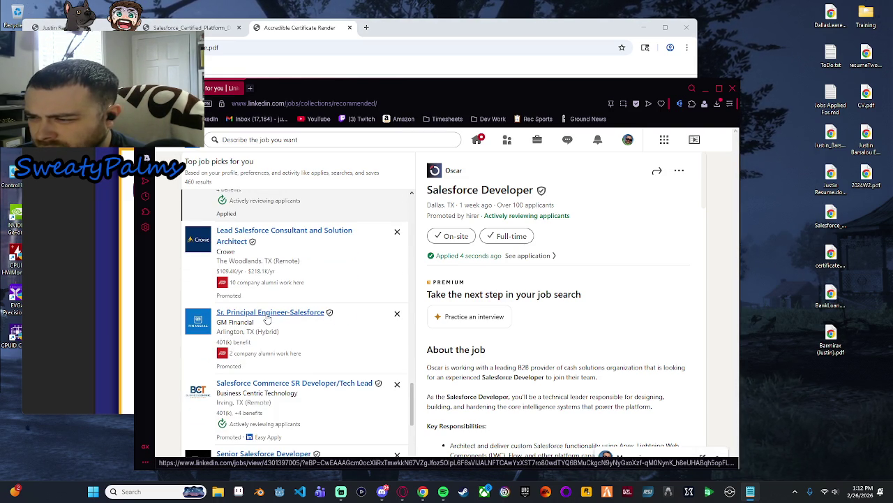
{"action": "left_click", "coordinate": [293, 235]}
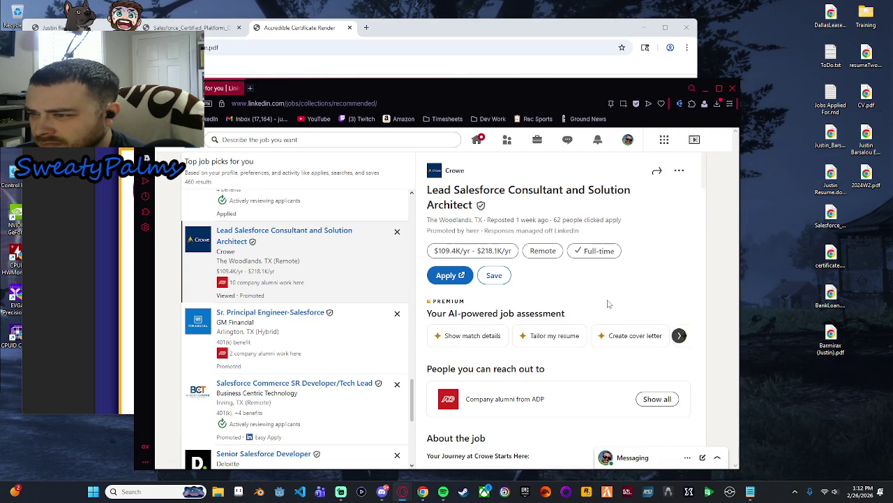
{"action": "scroll", "coordinate": [608, 304], "scroll_direction": "down", "scroll_amount": 3}
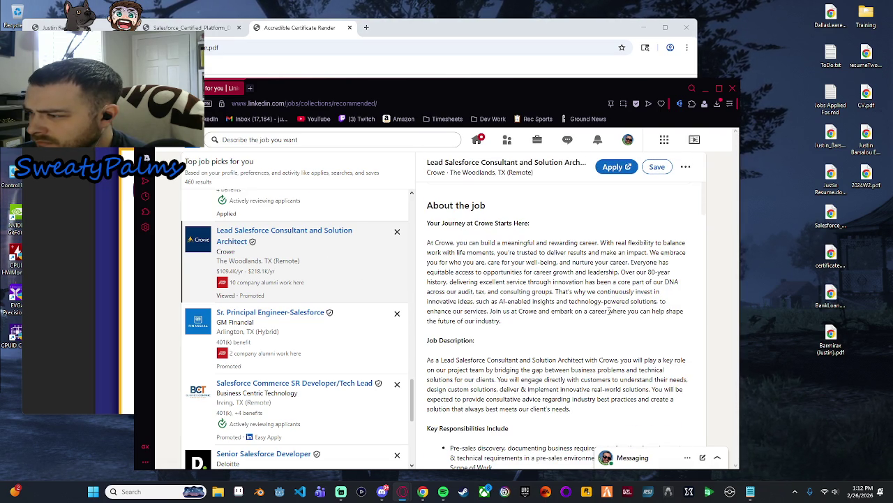
{"action": "scroll", "coordinate": [608, 312], "scroll_direction": "down", "scroll_amount": 3}
{"action": "scroll", "coordinate": [607, 312], "scroll_direction": "down", "scroll_amount": 1}
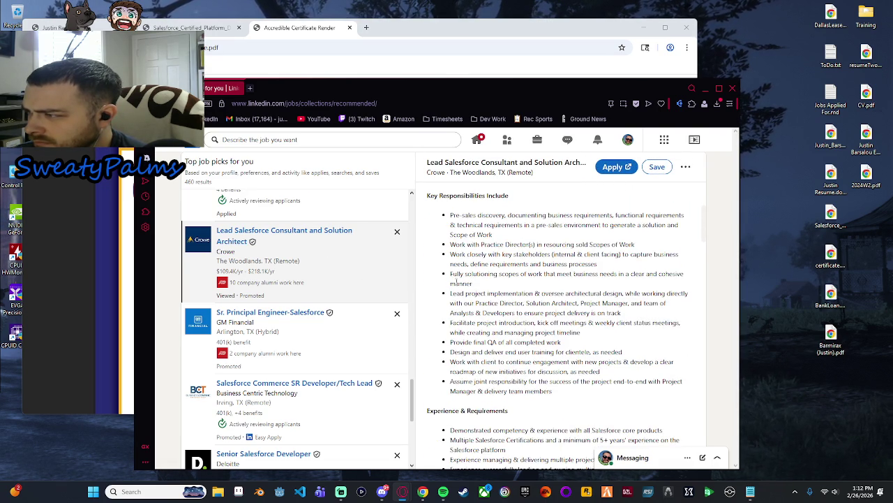
{"action": "scroll", "coordinate": [563, 300], "scroll_direction": "down", "scroll_amount": 3}
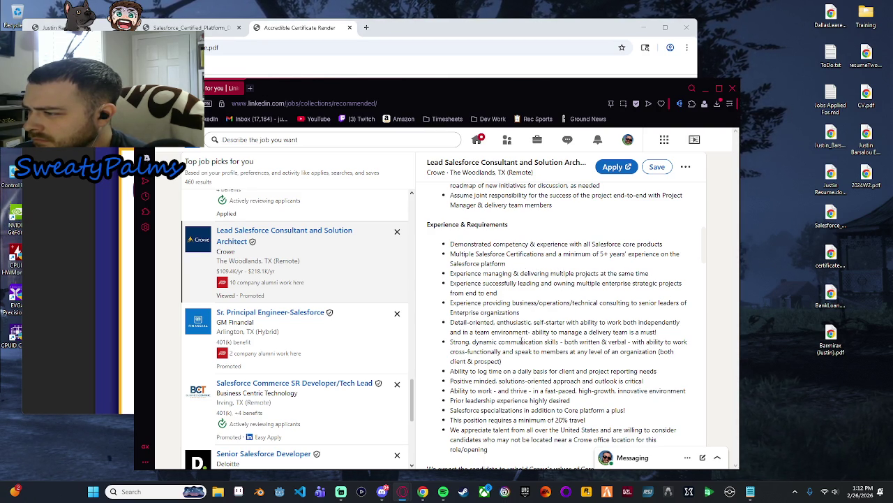
{"action": "scroll", "coordinate": [508, 366], "scroll_direction": "down", "scroll_amount": 1}
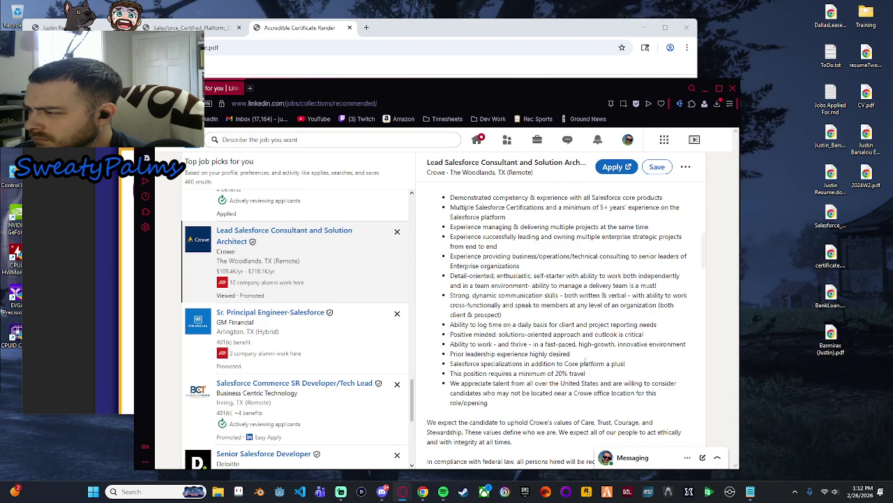
{"action": "scroll", "coordinate": [585, 361], "scroll_direction": "down", "scroll_amount": 5}
{"action": "scroll", "coordinate": [584, 364], "scroll_direction": "down", "scroll_amount": 3}
{"action": "scroll", "coordinate": [588, 372], "scroll_direction": "down", "scroll_amount": 3}
{"action": "scroll", "coordinate": [588, 372], "scroll_direction": "up", "scroll_amount": 20}
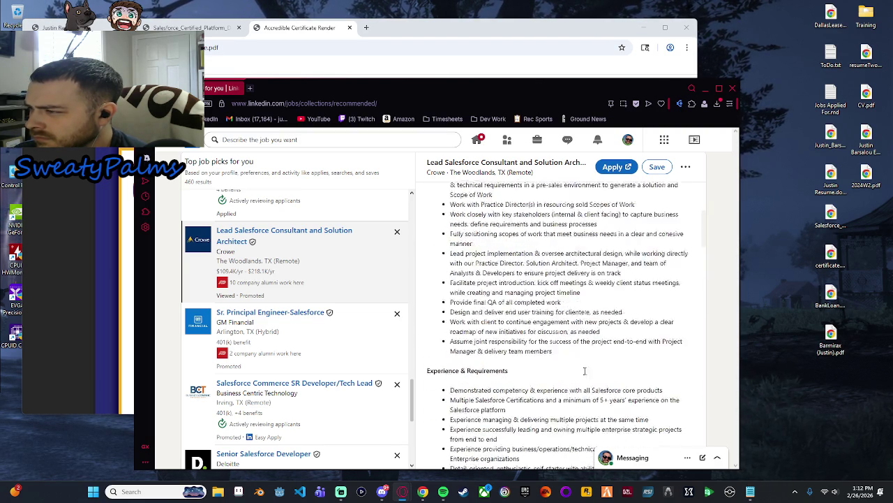
{"action": "scroll", "coordinate": [588, 372], "scroll_direction": "up", "scroll_amount": 3}
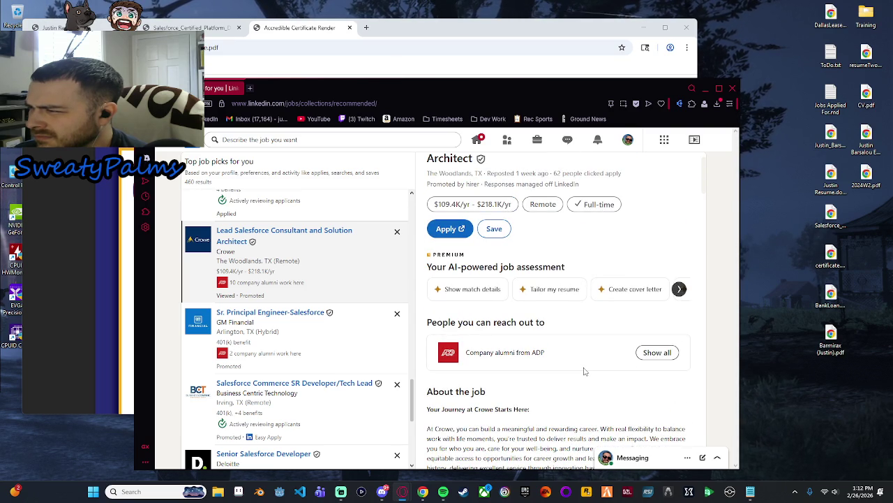
{"action": "scroll", "coordinate": [585, 371], "scroll_direction": "up", "scroll_amount": 1}
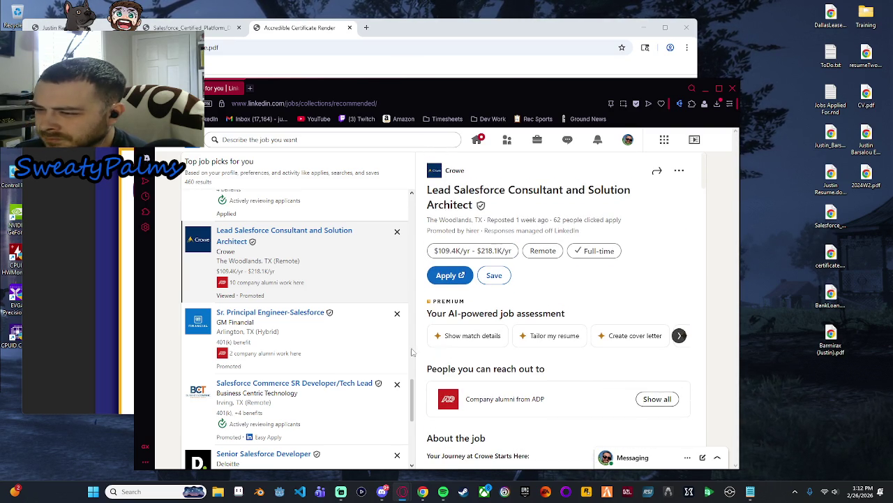
{"action": "scroll", "coordinate": [339, 349], "scroll_direction": "down", "scroll_amount": 3}
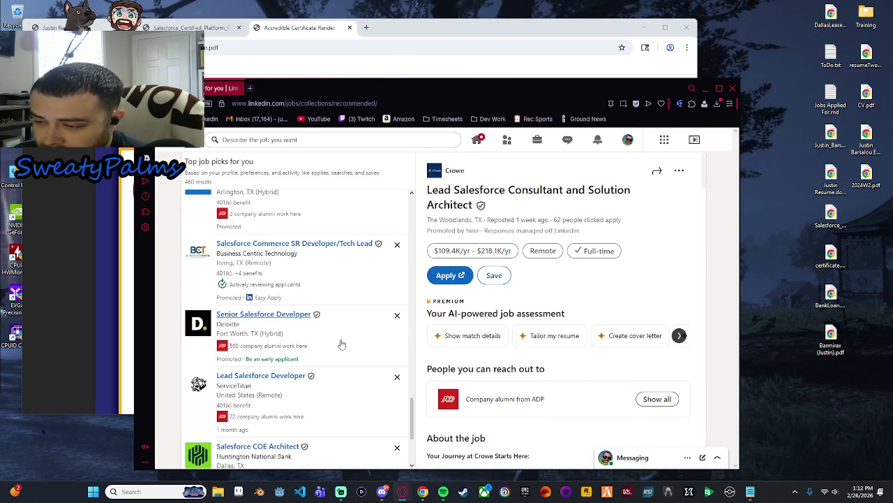
Look over Deloitte's Senior Salesforce Developer posting
{"action": "left_click", "coordinate": [289, 321]}
{"action": "scroll", "coordinate": [516, 341], "scroll_direction": "down", "scroll_amount": 3}
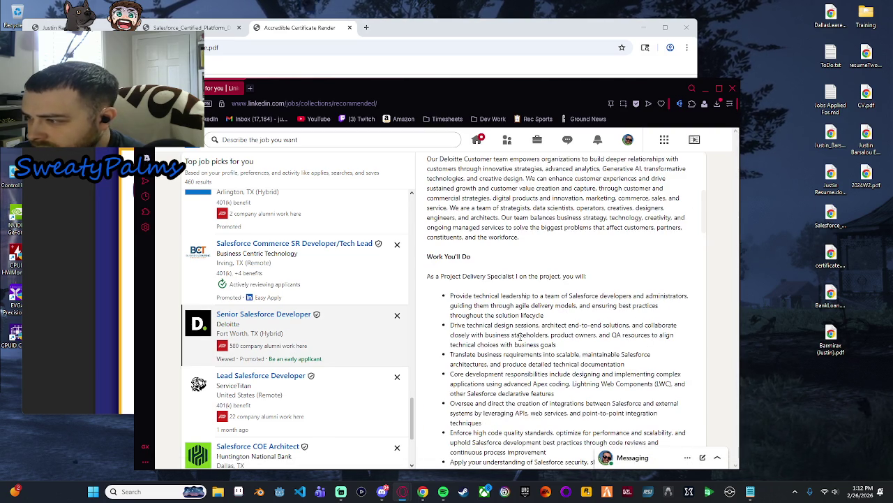
{"action": "scroll", "coordinate": [315, 323], "scroll_direction": "down", "scroll_amount": 2}
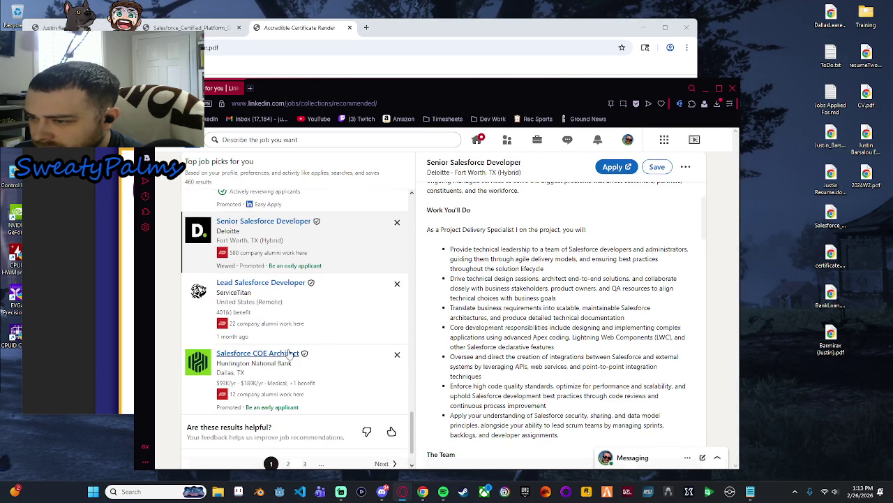
Open Huntington's Salesforce COE Architect posting and read through its qualifications
{"action": "left_click", "coordinate": [284, 357]}
{"action": "scroll", "coordinate": [599, 327], "scroll_direction": "down", "scroll_amount": 1}
{"action": "scroll", "coordinate": [599, 327], "scroll_direction": "down", "scroll_amount": 1}
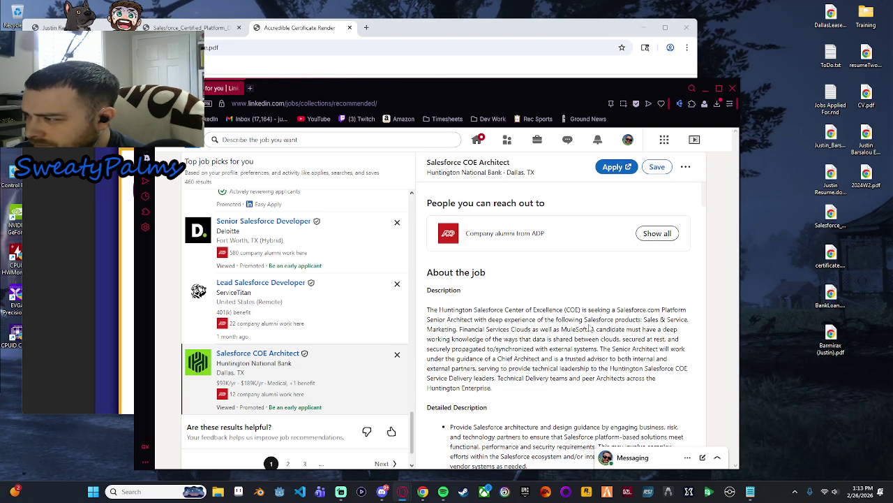
{"action": "scroll", "coordinate": [590, 328], "scroll_direction": "down", "scroll_amount": 1}
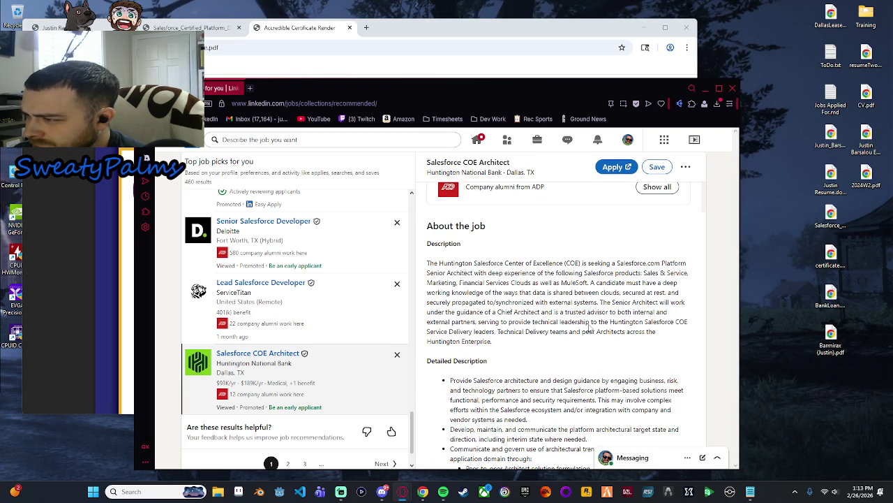
{"action": "scroll", "coordinate": [589, 325], "scroll_direction": "down", "scroll_amount": 2}
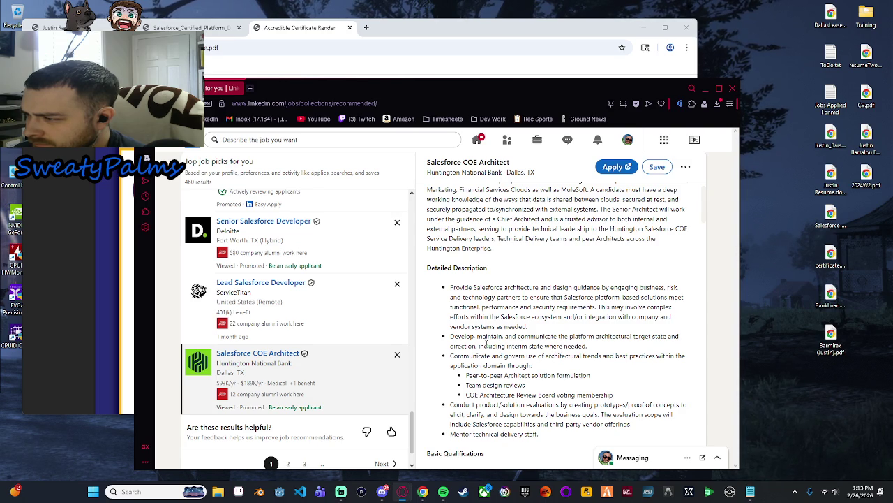
{"action": "scroll", "coordinate": [485, 345], "scroll_direction": "down", "scroll_amount": 1}
{"action": "scroll", "coordinate": [499, 346], "scroll_direction": "down", "scroll_amount": 1}
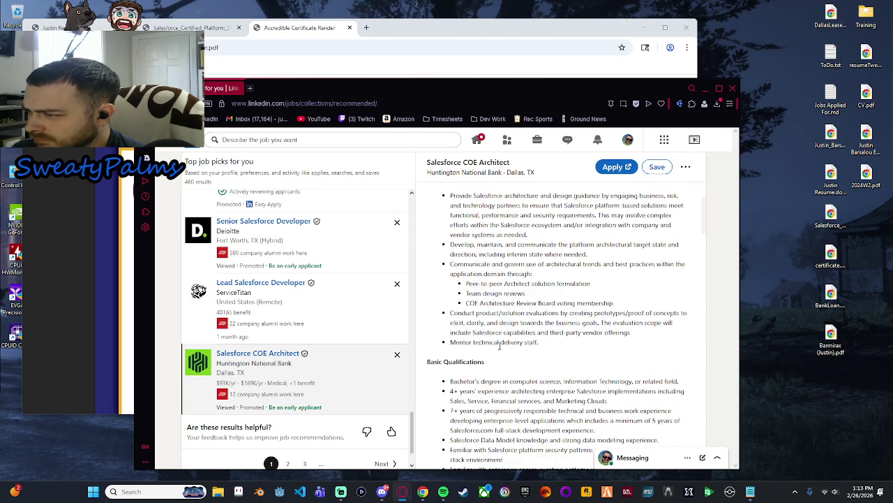
{"action": "scroll", "coordinate": [500, 349], "scroll_direction": "down", "scroll_amount": 1}
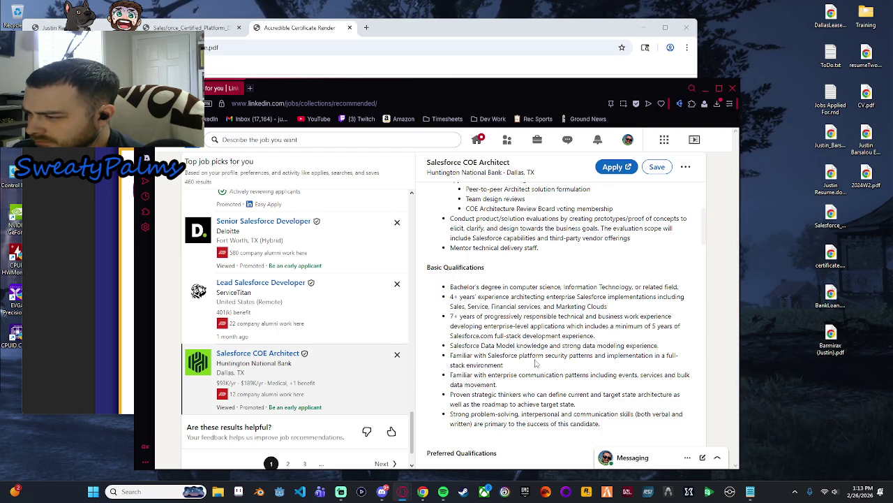
{"action": "scroll", "coordinate": [386, 336], "scroll_direction": "down", "scroll_amount": 1}
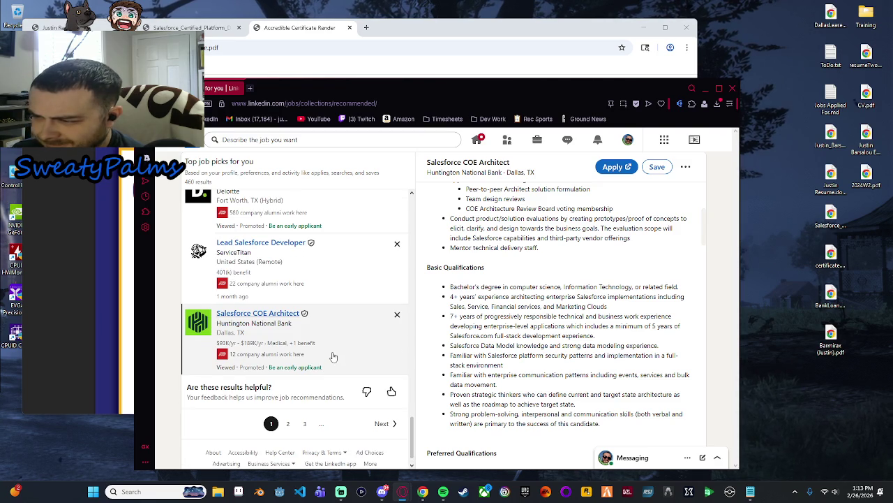
{"action": "scroll", "coordinate": [551, 372], "scroll_direction": "up", "scroll_amount": 10}
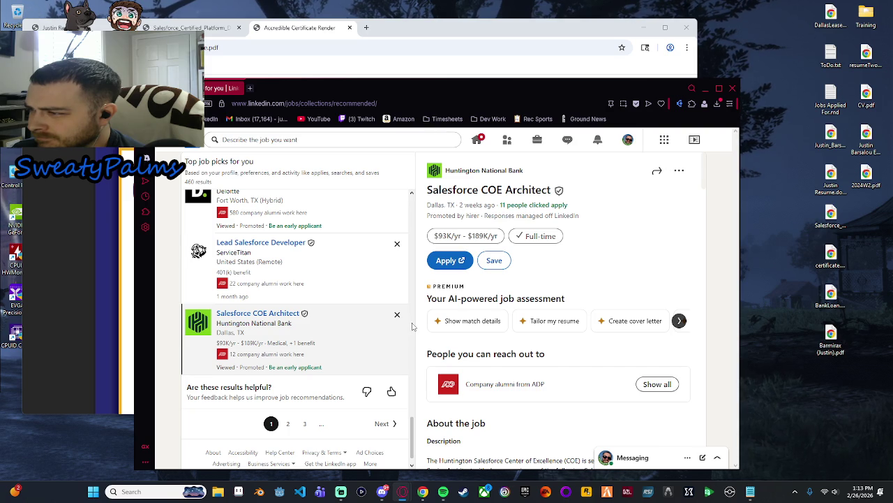
{"action": "scroll", "coordinate": [548, 365], "scroll_direction": "down", "scroll_amount": 5}
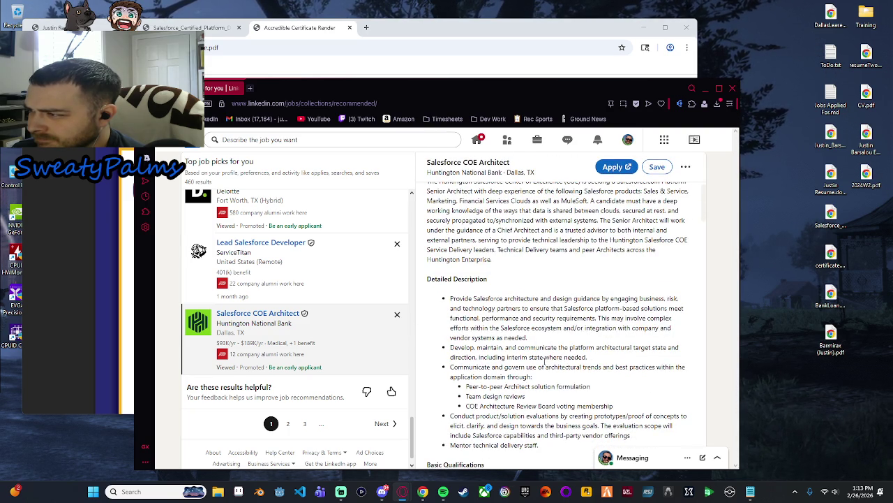
{"action": "scroll", "coordinate": [309, 321], "scroll_direction": "up", "scroll_amount": 20}
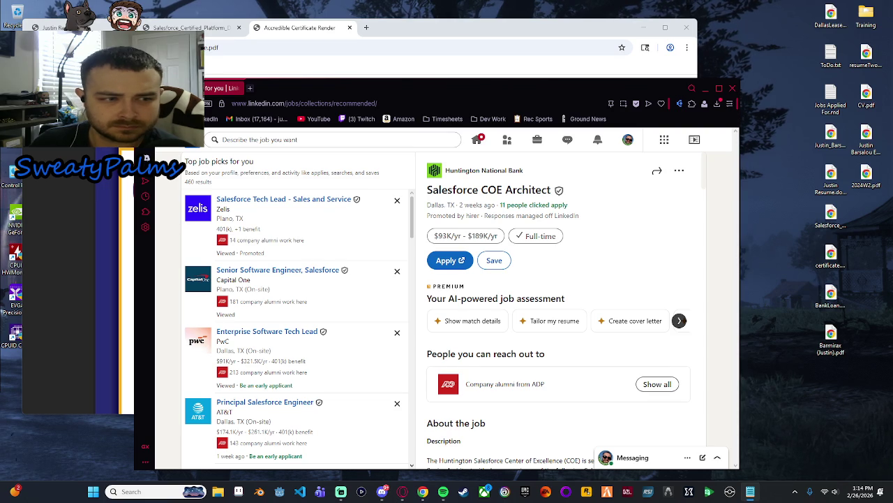
Load the Capital One Workday careers site in a new tab and sign in
{"action": "left_click", "coordinate": [250, 88]}
{"action": "type", "text": "https://capitalone.wd12.myworkdayjobs.com/en-US/Capital_One/userHome"}
{"action": "key", "text": "Return"}
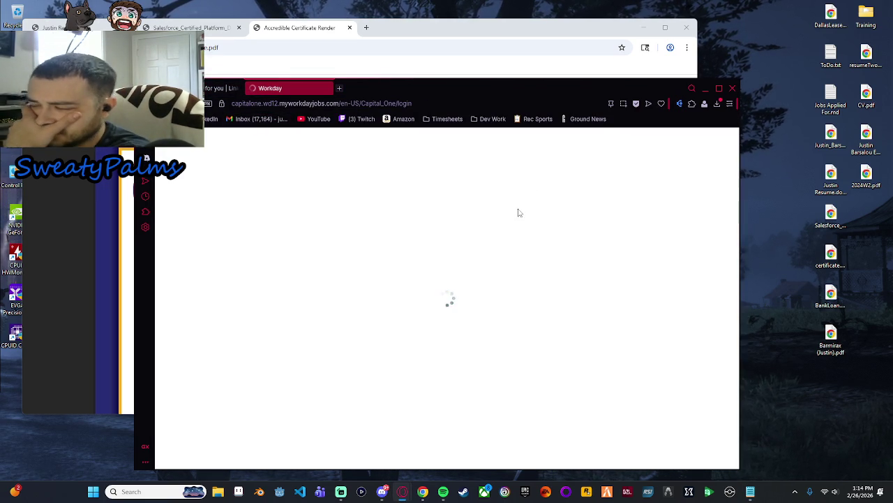
{"action": "scroll", "coordinate": [467, 332], "scroll_direction": "down", "scroll_amount": 3}
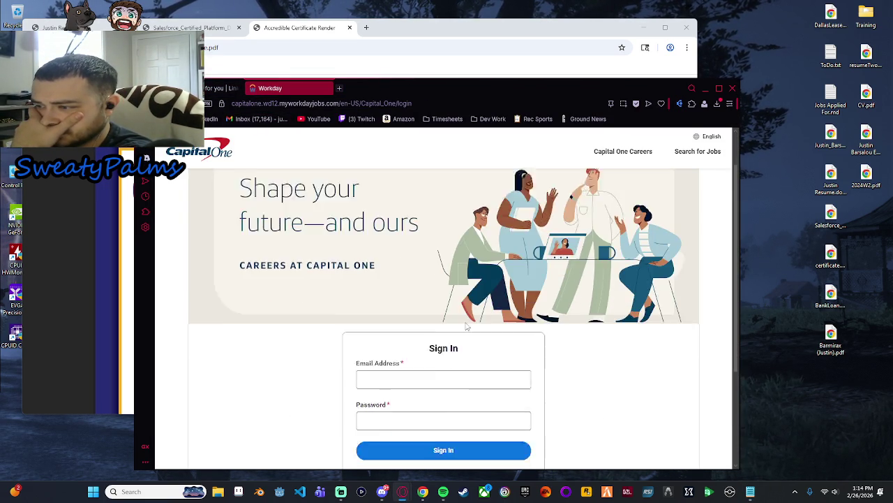
{"action": "left_click", "coordinate": [470, 313]}
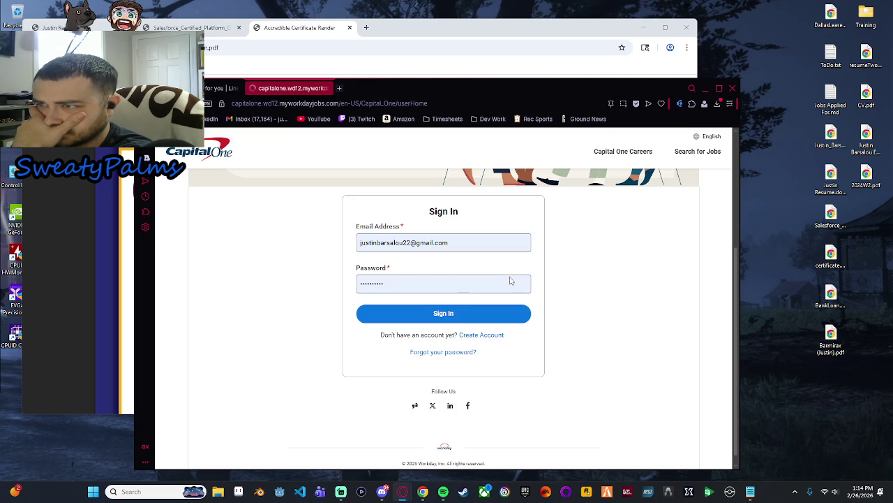
Check My Applications for Senior Software Engineer, Salesforce (R234801), In Progress – Assessment
{"action": "scroll", "coordinate": [515, 290], "scroll_direction": "down", "scroll_amount": 3}
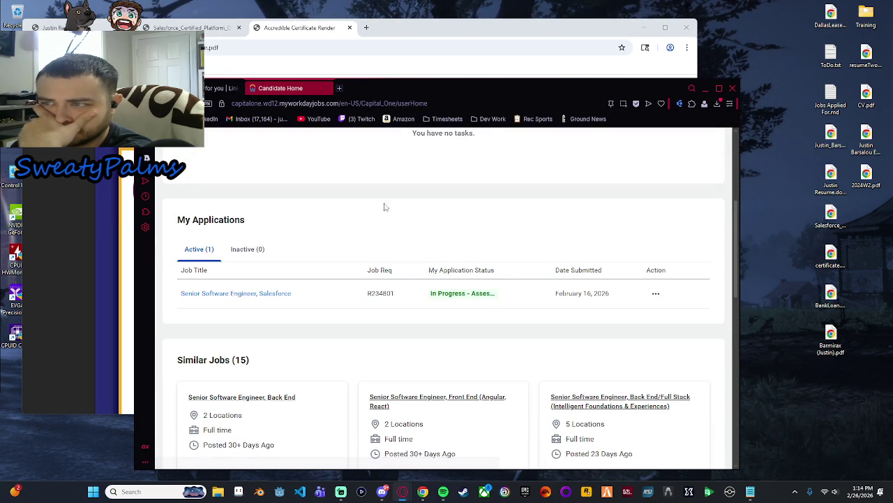
{"action": "left_click", "coordinate": [219, 91]}
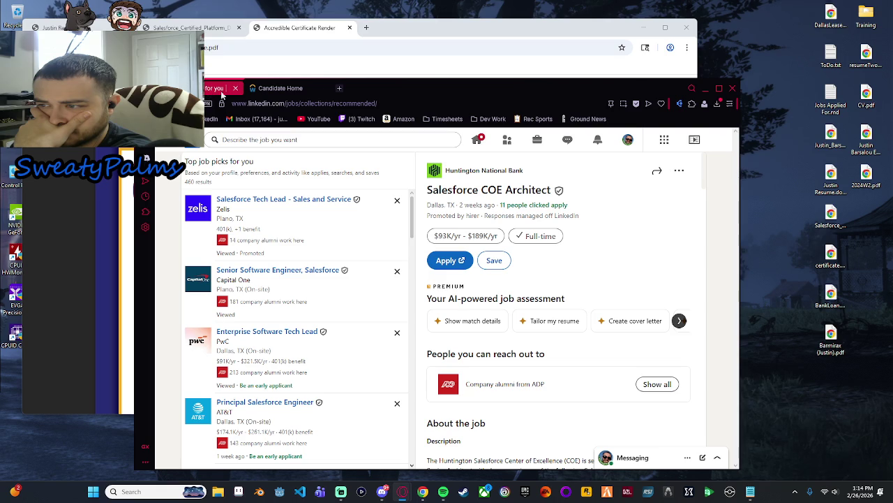
{"action": "left_click", "coordinate": [273, 89]}
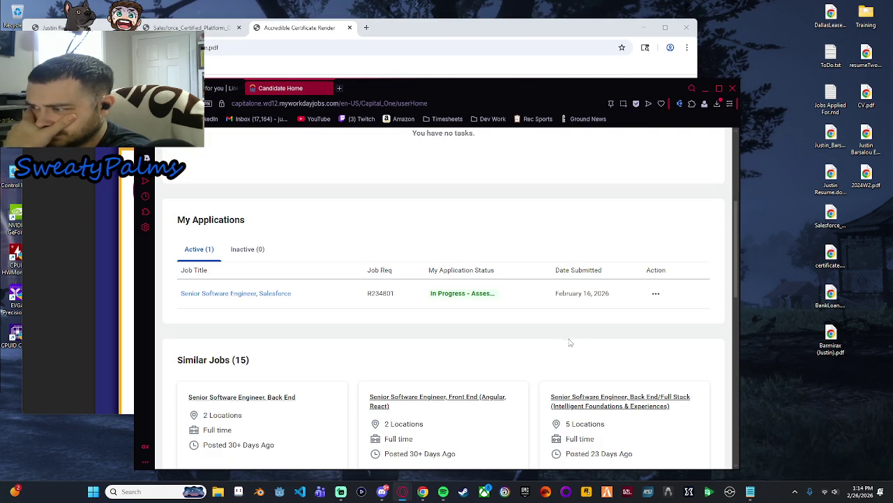
{"action": "scroll", "coordinate": [566, 335], "scroll_direction": "down", "scroll_amount": 2}
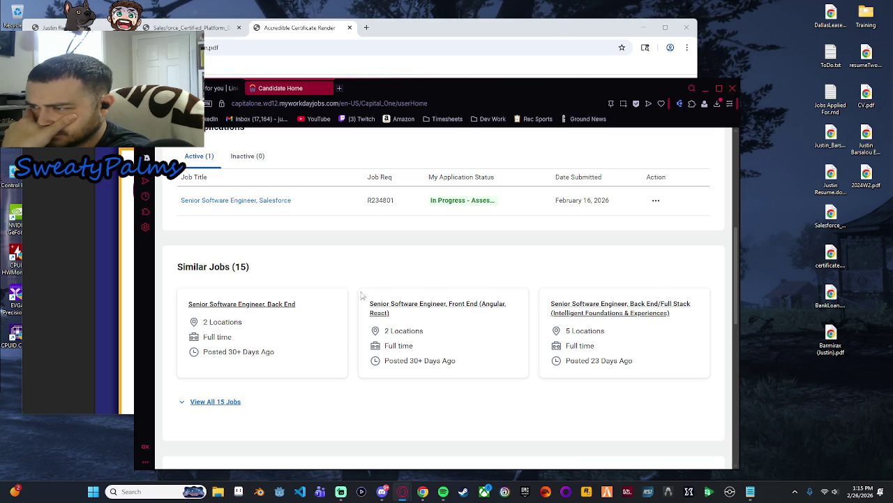
Close the Capital One candidate home tab and open the PepsiCo Salesforce Solution Engineer posting
{"action": "left_click", "coordinate": [326, 88]}
{"action": "scroll", "coordinate": [321, 292], "scroll_direction": "down", "scroll_amount": 5}
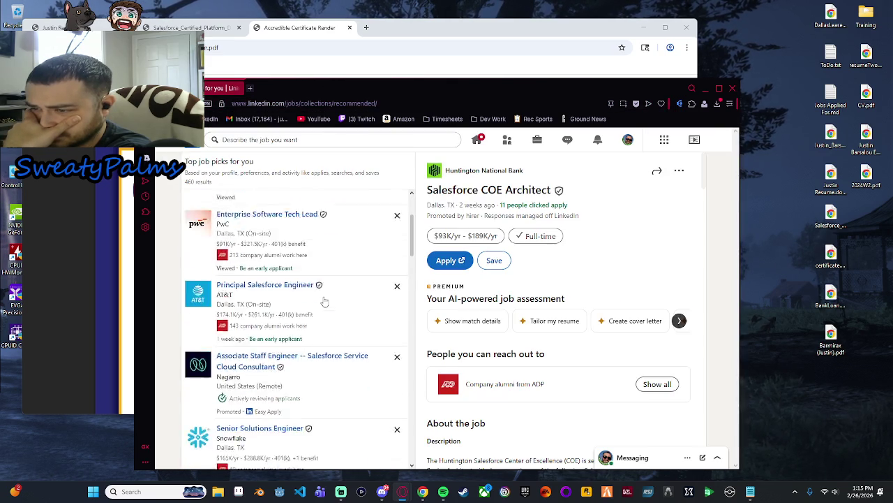
{"action": "scroll", "coordinate": [320, 291], "scroll_direction": "down", "scroll_amount": 4}
{"action": "scroll", "coordinate": [317, 287], "scroll_direction": "up", "scroll_amount": 2}
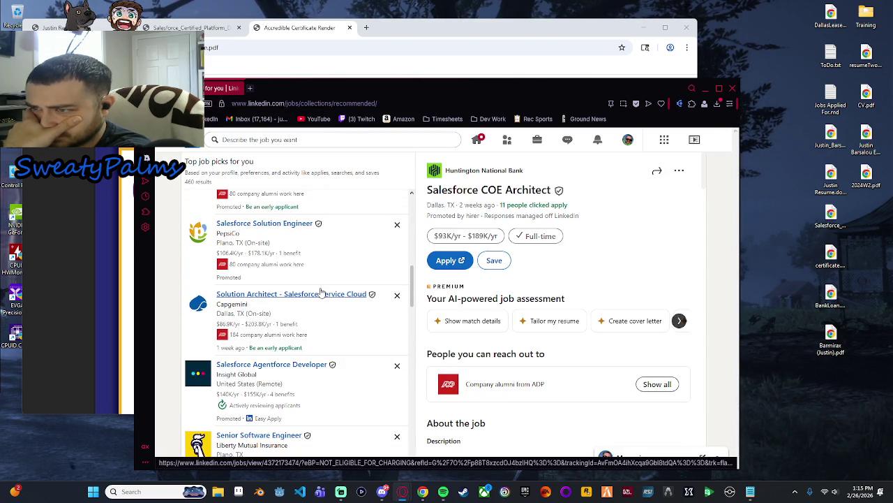
{"action": "left_click", "coordinate": [283, 225]}
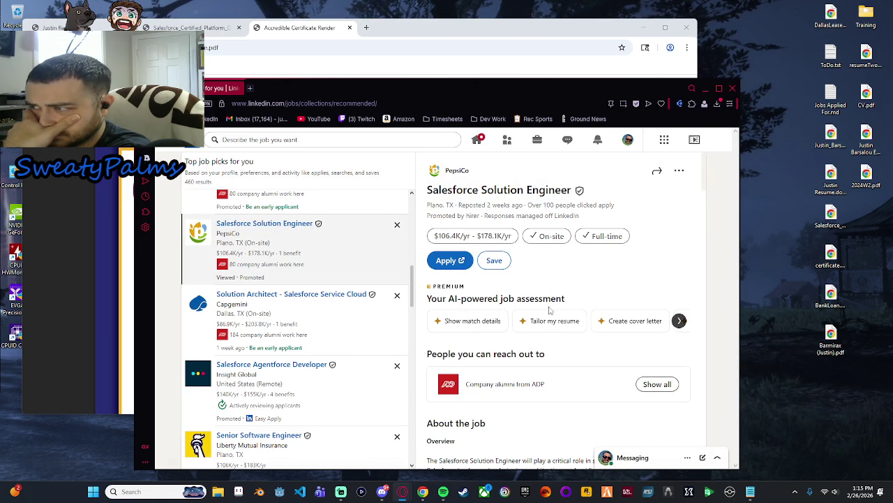
Open GM Financial's Sr. Principal Engineer-Salesforce posting, discarding a started recruiter message
{"action": "scroll", "coordinate": [549, 310], "scroll_direction": "down", "scroll_amount": 3}
{"action": "scroll", "coordinate": [295, 310], "scroll_direction": "down", "scroll_amount": 2}
{"action": "scroll", "coordinate": [296, 310], "scroll_direction": "down", "scroll_amount": 2}
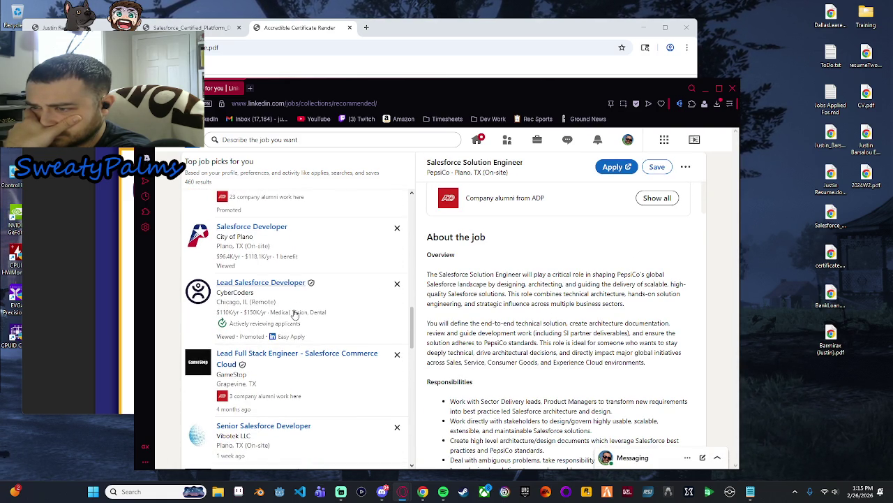
{"action": "scroll", "coordinate": [295, 314], "scroll_direction": "down", "scroll_amount": 3}
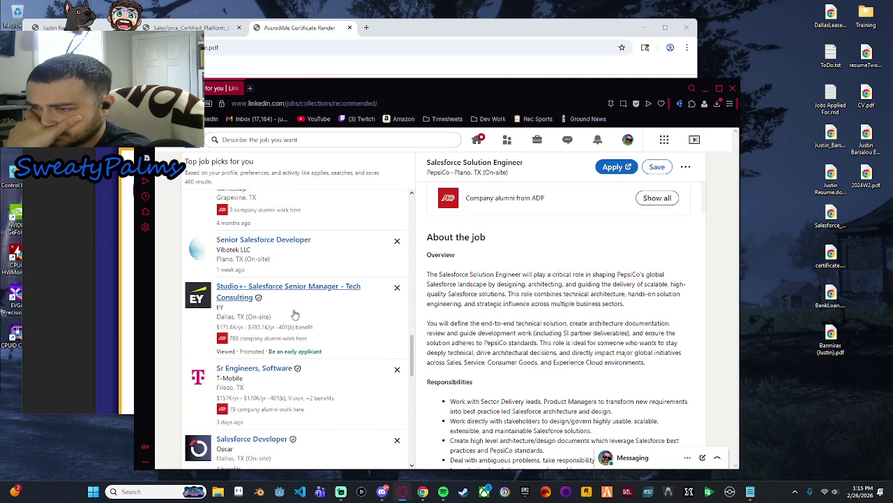
{"action": "scroll", "coordinate": [295, 314], "scroll_direction": "down", "scroll_amount": 5}
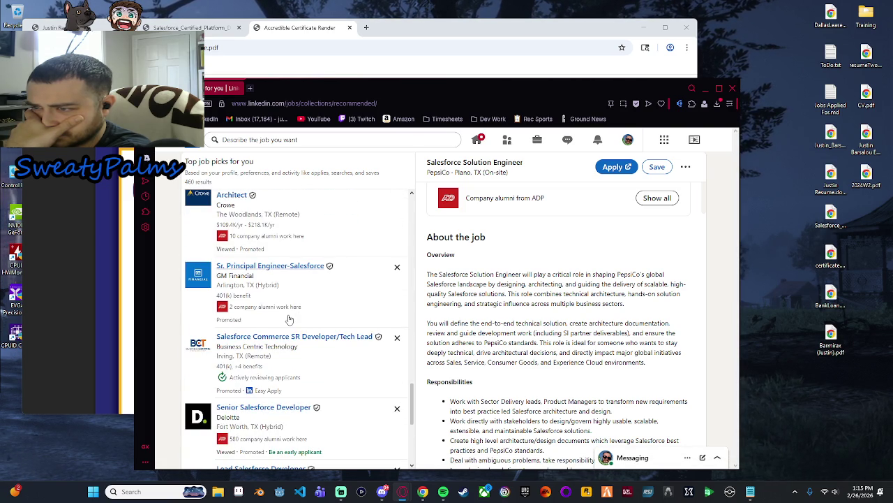
{"action": "left_click", "coordinate": [289, 319]}
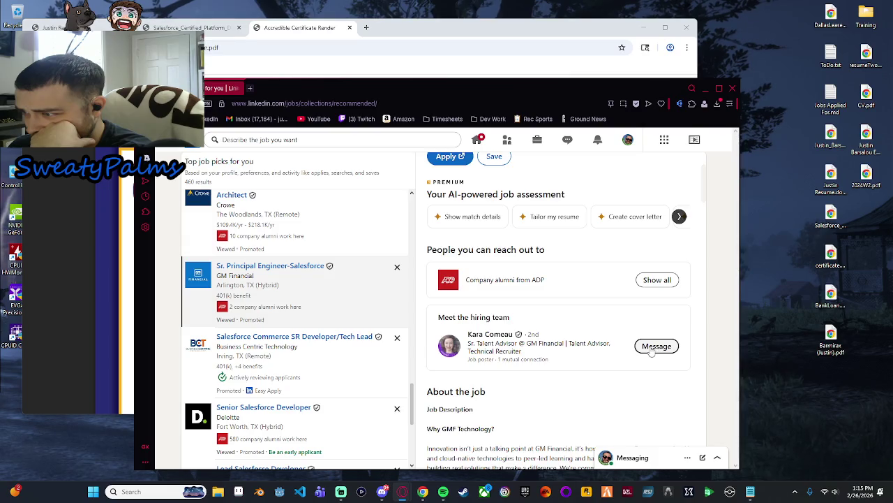
{"action": "left_click", "coordinate": [652, 351]}
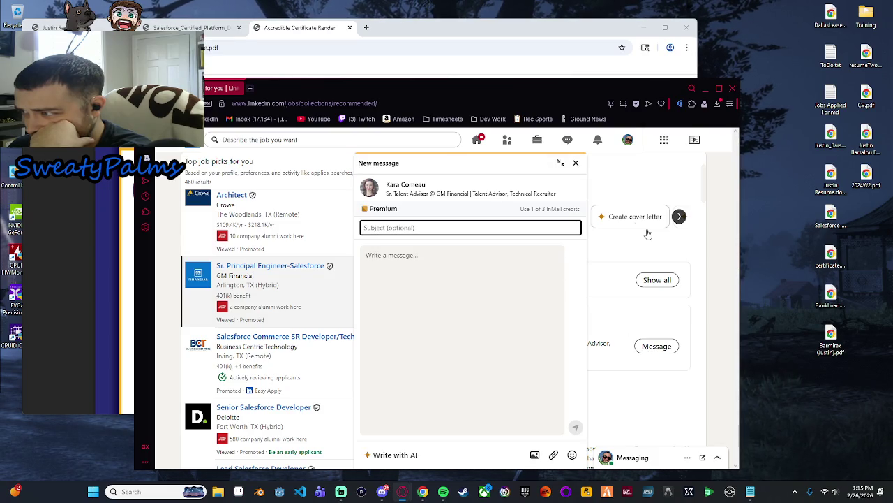
{"action": "left_click", "coordinate": [575, 163]}
{"action": "scroll", "coordinate": [569, 284], "scroll_direction": "up", "scroll_amount": 3}
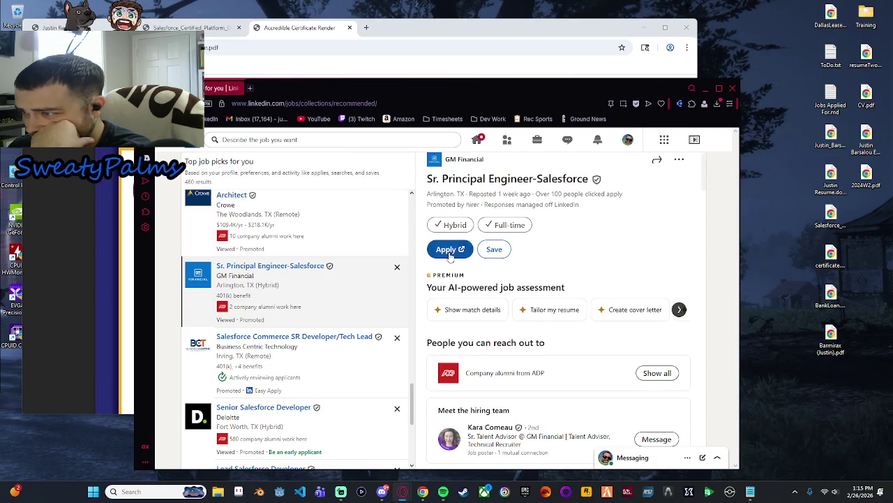
Launch the GM Financial application from LinkedIn and choose Apply Now on the careers site
{"action": "left_click", "coordinate": [449, 251]}
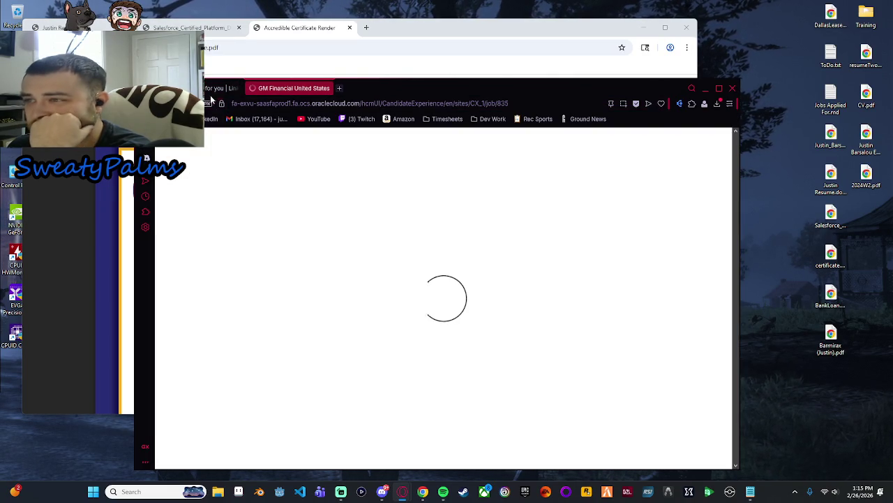
{"action": "scroll", "coordinate": [362, 281], "scroll_direction": "down", "scroll_amount": 15}
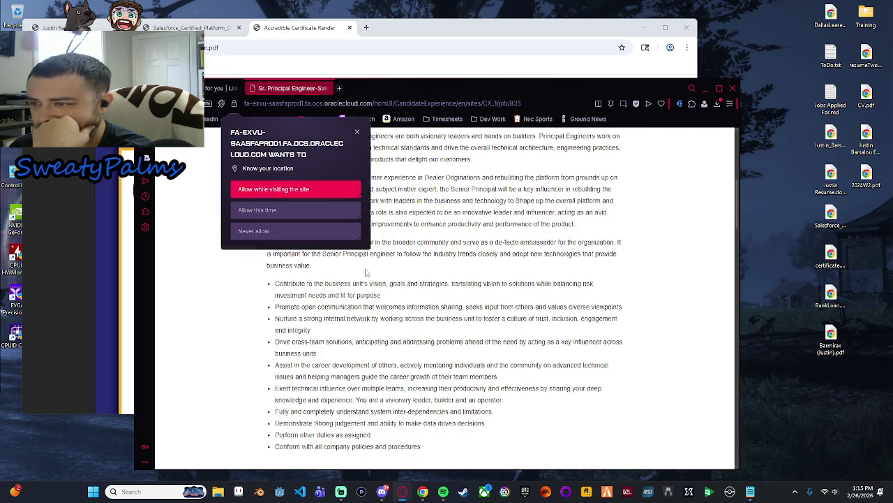
{"action": "scroll", "coordinate": [391, 280], "scroll_direction": "down", "scroll_amount": 3}
{"action": "scroll", "coordinate": [447, 314], "scroll_direction": "up", "scroll_amount": 3}
{"action": "left_click", "coordinate": [466, 330]}
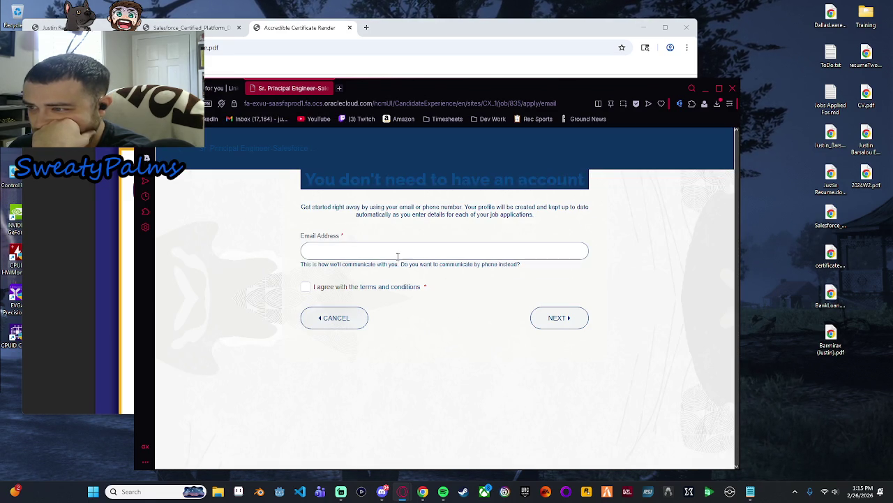
Enter the candidate's email address, accept the terms and conditions, and continue to Personal Info
{"action": "left_click", "coordinate": [392, 253]}
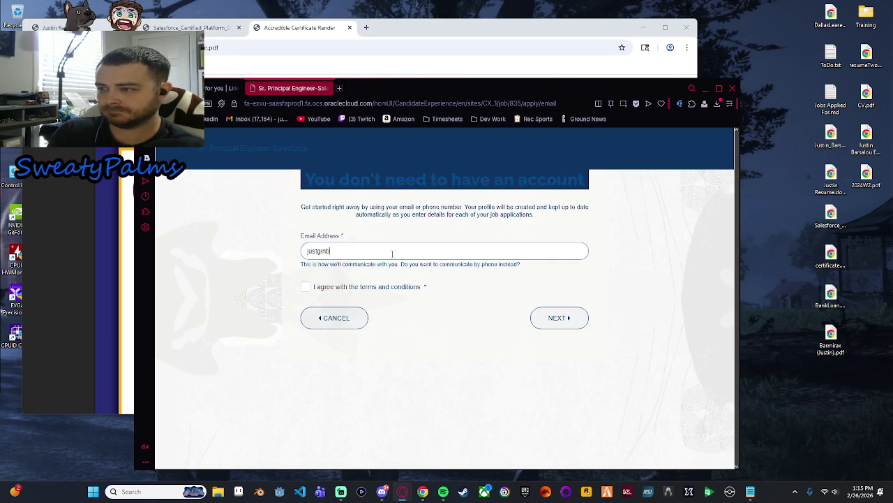
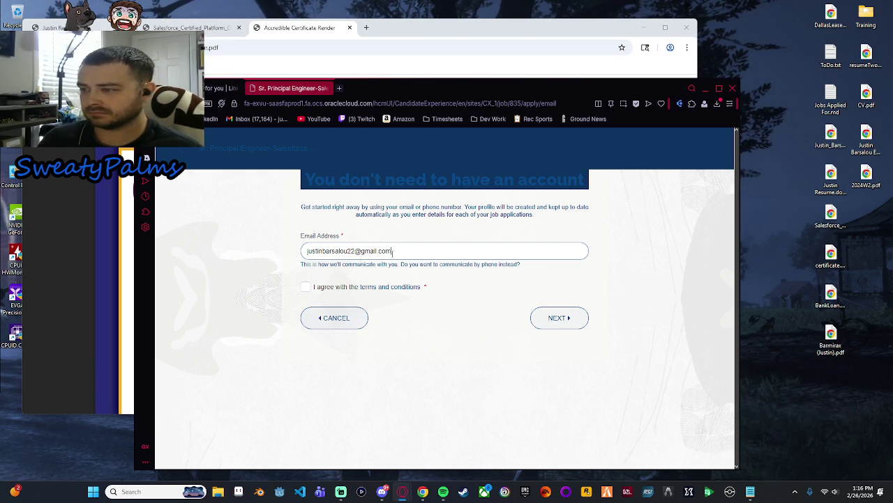
{"action": "left_click", "coordinate": [306, 287]}
{"action": "left_click", "coordinate": [578, 318]}
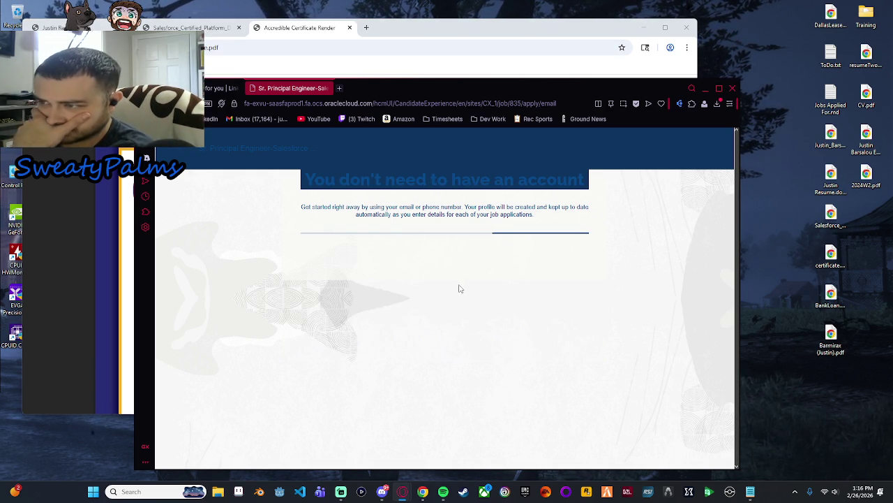
{"action": "left_click", "coordinate": [358, 133]}
{"action": "left_click", "coordinate": [364, 248]}
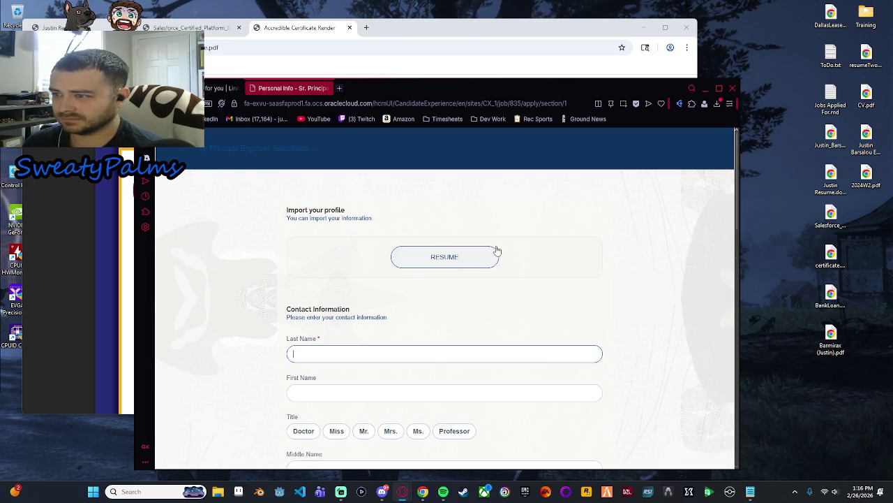
Import contact details from the resume PDF and set the title to Mr
{"action": "left_click", "coordinate": [447, 264]}
{"action": "left_click", "coordinate": [428, 321]}
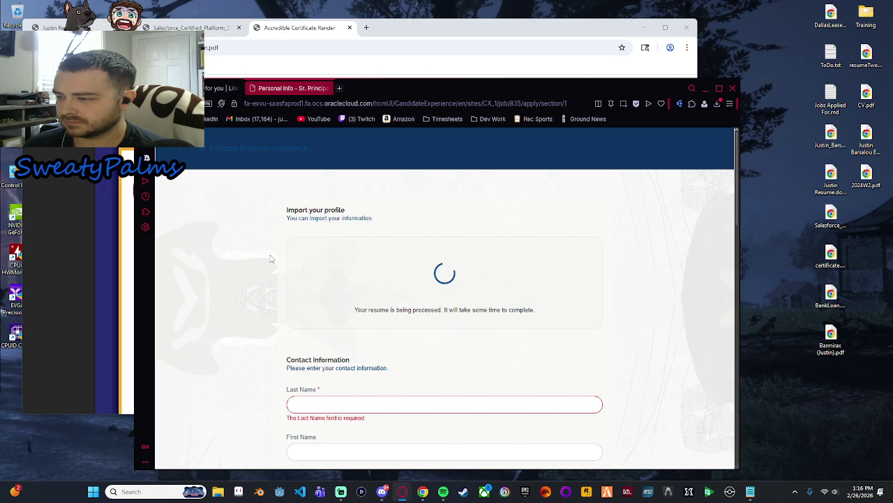
{"action": "scroll", "coordinate": [236, 233], "scroll_direction": "down", "scroll_amount": 2}
{"action": "scroll", "coordinate": [238, 233], "scroll_direction": "up", "scroll_amount": 2}
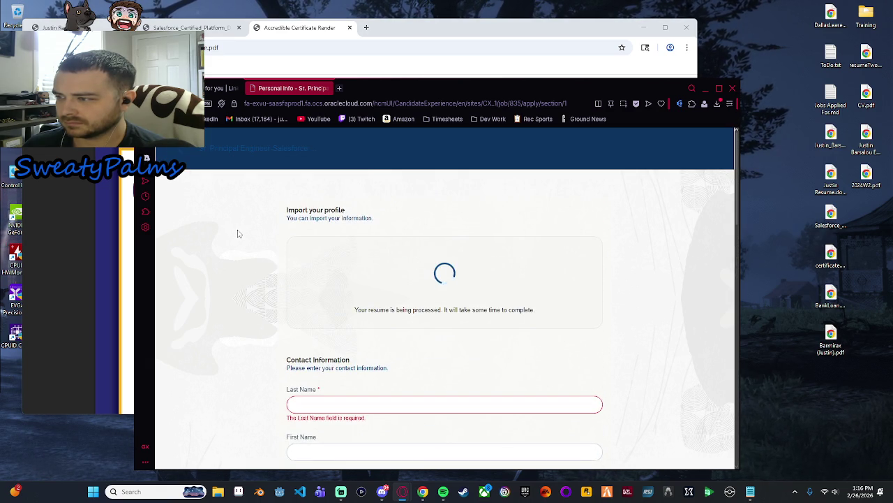
{"action": "scroll", "coordinate": [244, 232], "scroll_direction": "down", "scroll_amount": 2}
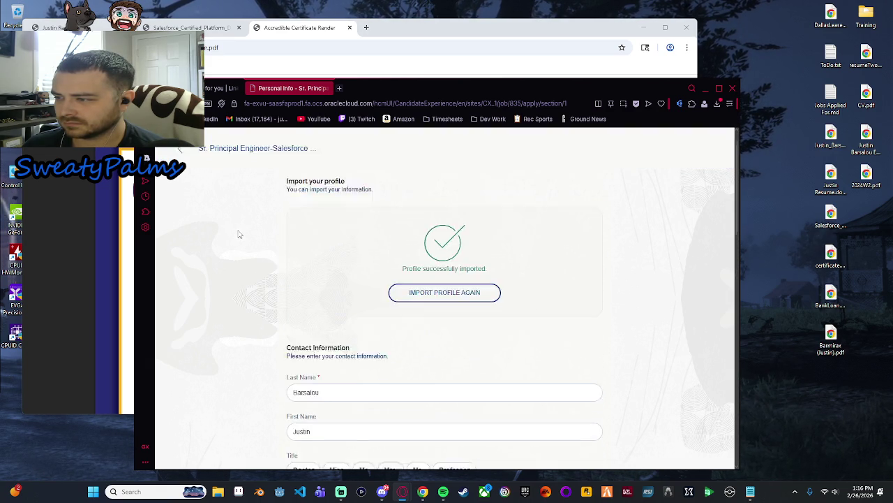
{"action": "scroll", "coordinate": [322, 216], "scroll_direction": "down", "scroll_amount": 2}
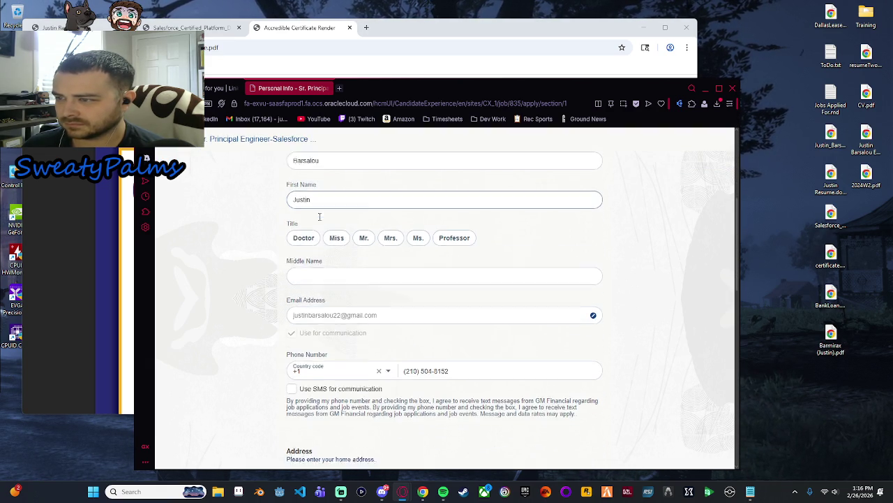
{"action": "left_click", "coordinate": [369, 203]}
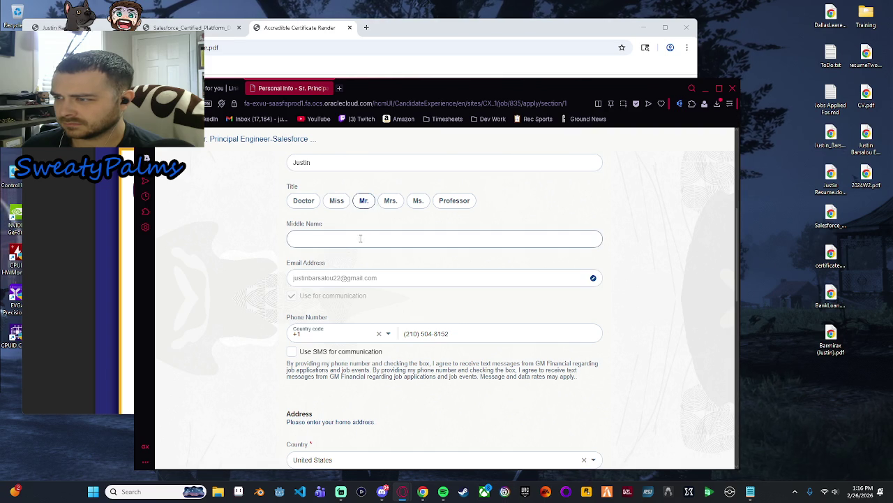
Fill Address Line 1 with the suggested street address and Postal Code 75208
{"action": "scroll", "coordinate": [303, 248], "scroll_direction": "down", "scroll_amount": 1}
{"action": "scroll", "coordinate": [304, 248], "scroll_direction": "down", "scroll_amount": 1}
{"action": "left_click", "coordinate": [434, 243]}
{"action": "scroll", "coordinate": [306, 243], "scroll_direction": "down", "scroll_amount": 3}
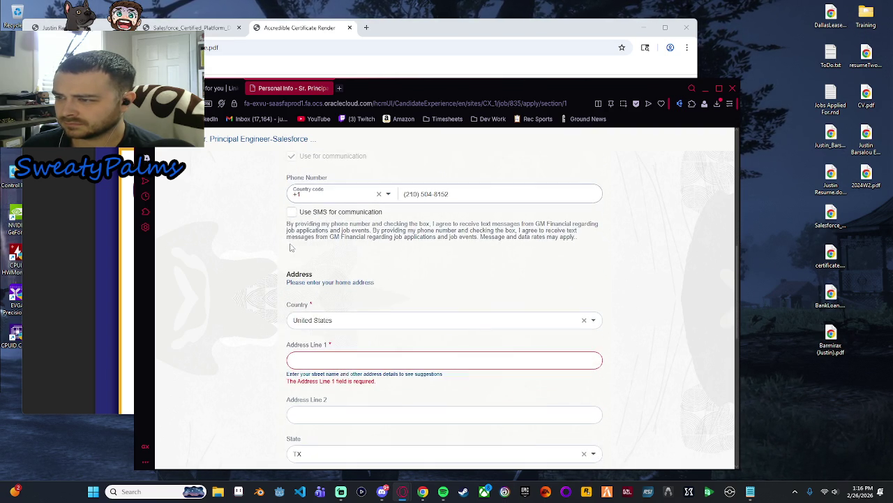
{"action": "left_click", "coordinate": [345, 262]}
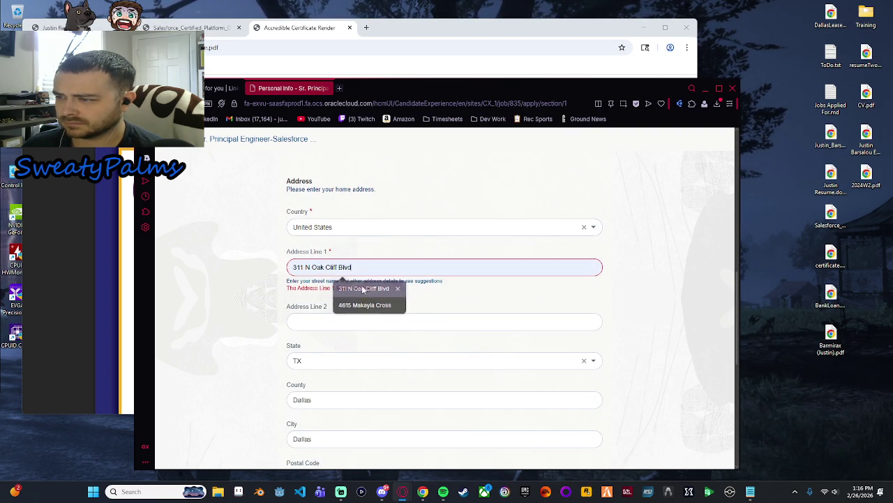
{"action": "left_click", "coordinate": [359, 287]}
{"action": "scroll", "coordinate": [263, 269], "scroll_direction": "down", "scroll_amount": 2}
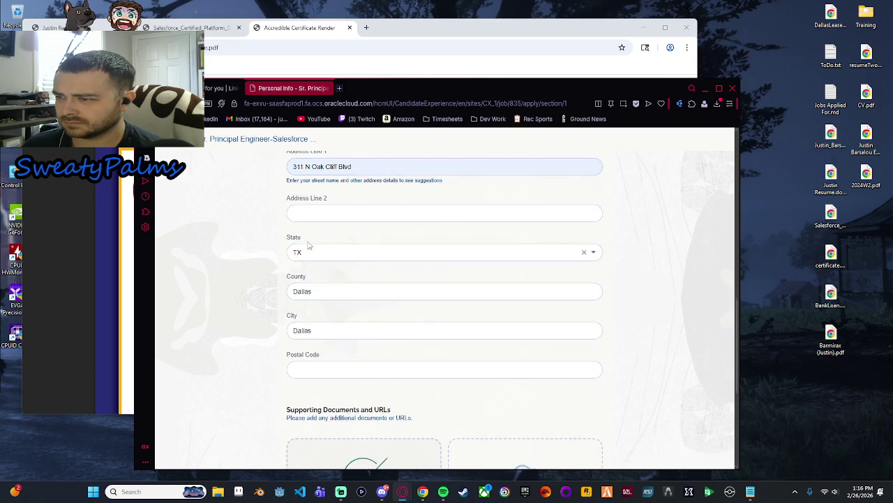
{"action": "scroll", "coordinate": [311, 251], "scroll_direction": "down", "scroll_amount": 2}
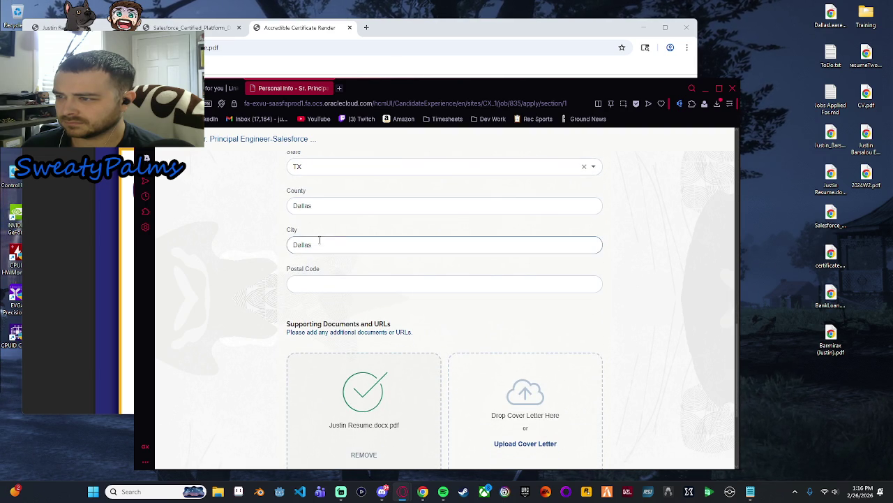
{"action": "left_click", "coordinate": [317, 278]}
{"action": "type", "text": "75208"}
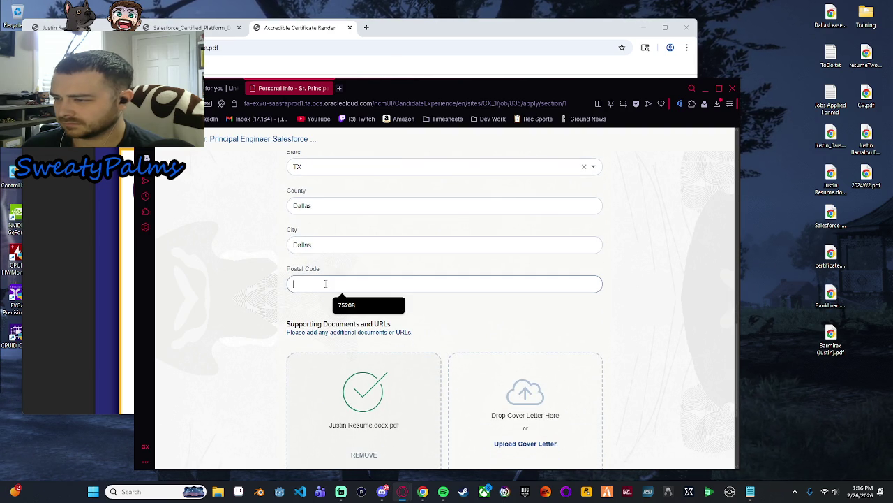
{"action": "scroll", "coordinate": [250, 280], "scroll_direction": "down", "scroll_amount": 2}
{"action": "scroll", "coordinate": [250, 281], "scroll_direction": "down", "scroll_amount": 1}
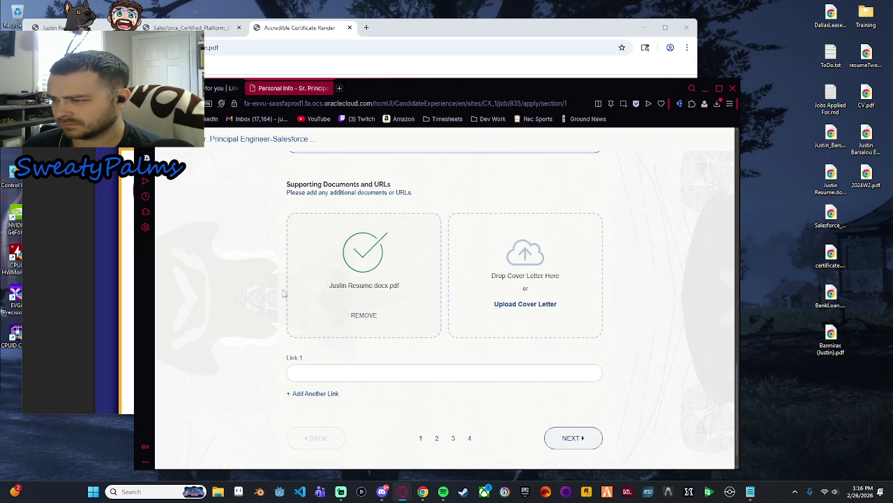
Open your own LinkedIn profile in a new tab and copy its URL
{"action": "left_click", "coordinate": [222, 88]}
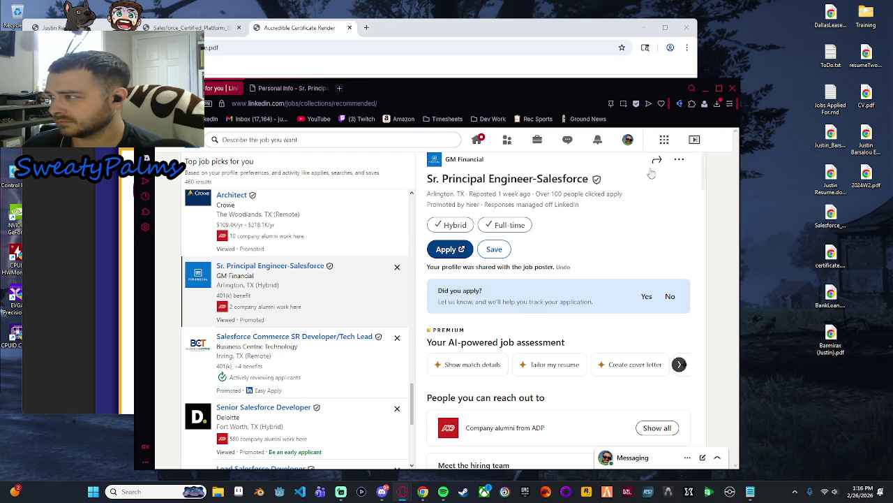
{"action": "left_click", "coordinate": [629, 140]}
{"action": "middle_click", "coordinate": [552, 199]}
{"action": "left_click", "coordinate": [301, 89]}
{"action": "left_click_drag", "start_coordinate": [302, 89], "coordinate": [217, 88]}
{"action": "mouse_move", "coordinate": [614, 239]}
{"action": "left_mouse_down"}
{"action": "mouse_move", "coordinate": [559, 213]}
{"action": "mouse_move", "coordinate": [568, 209]}
{"action": "mouse_move", "coordinate": [574, 225]}
{"action": "left_mouse_up"}
{"action": "left_click", "coordinate": [364, 88]}
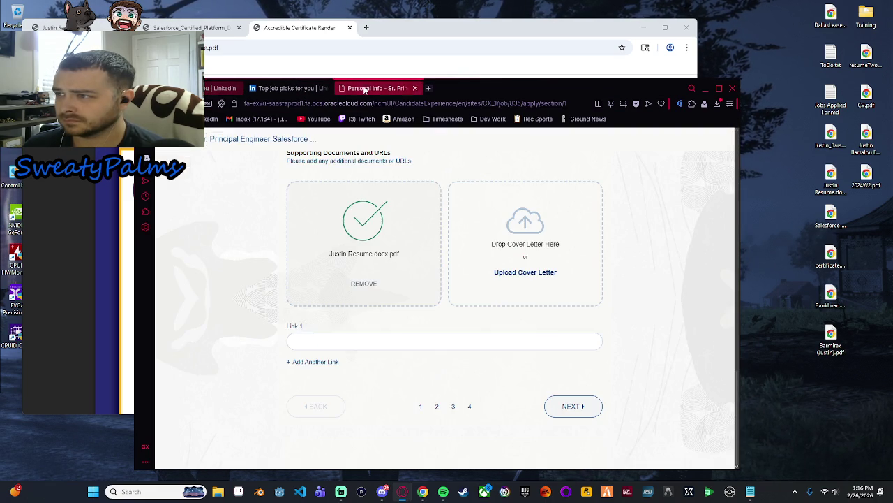
{"action": "left_click", "coordinate": [379, 340]}
{"action": "key", "text": "ctrl+v"}
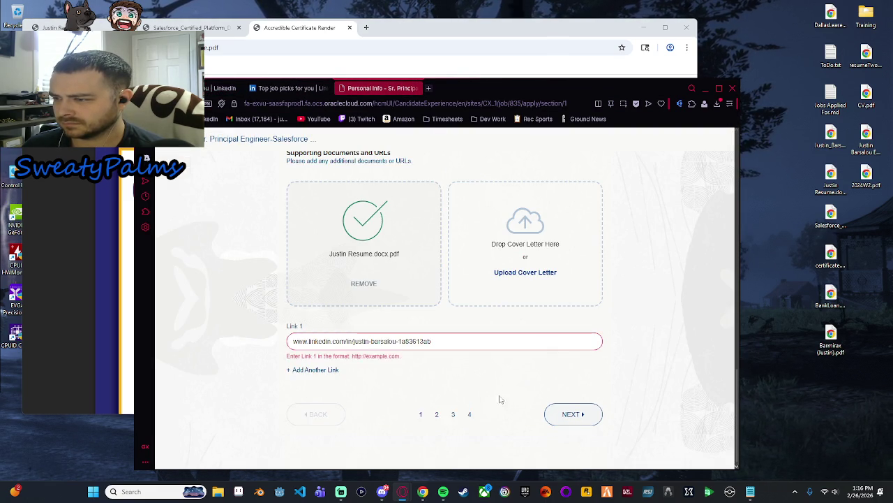
{"action": "scroll", "coordinate": [448, 384], "scroll_direction": "down", "scroll_amount": 1}
{"action": "left_click", "coordinate": [447, 331]}
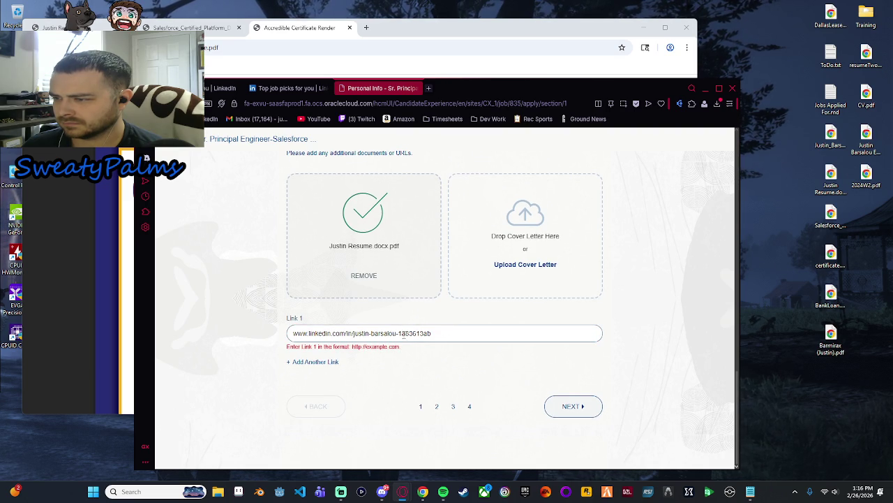
{"action": "type", "text": "htt"}
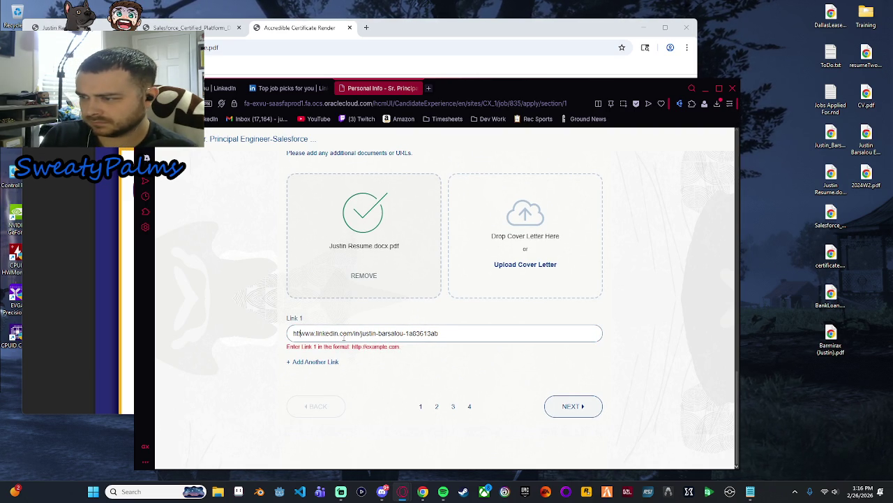
{"action": "type", "text": "p://"}
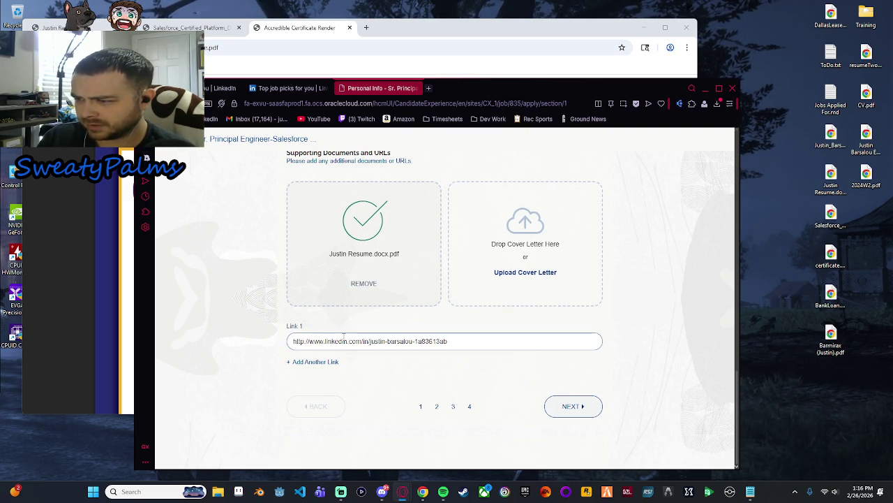
{"action": "left_click", "coordinate": [559, 407]}
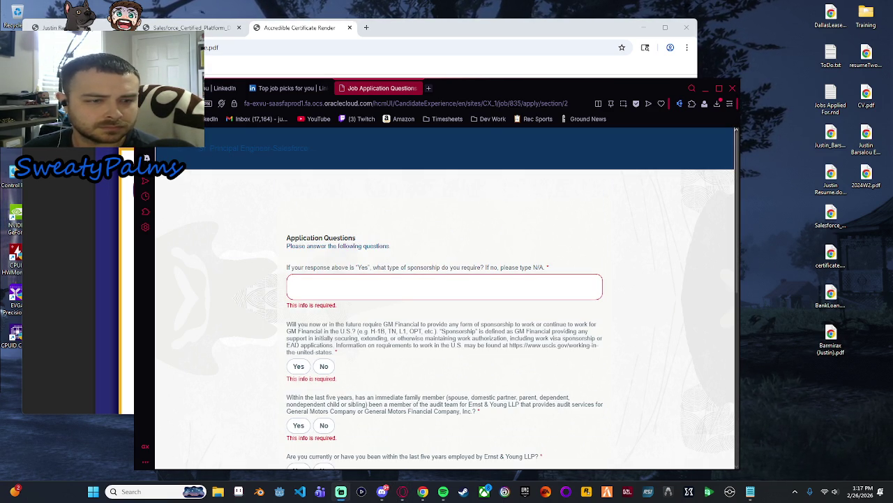
Answer N/A and No to the sponsorship question and No to the family audit-team question
{"action": "left_click", "coordinate": [349, 293]}
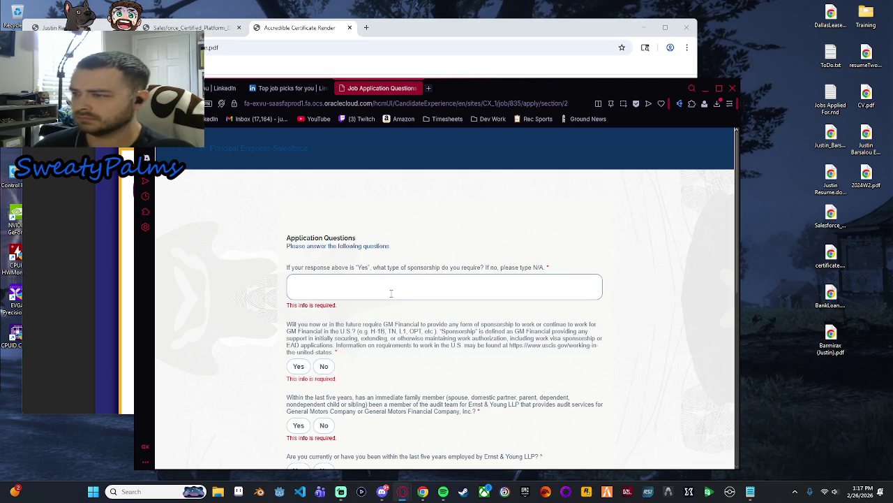
{"action": "left_click", "coordinate": [348, 241]}
{"action": "left_click", "coordinate": [421, 283]}
{"action": "type", "text": "N/A"}
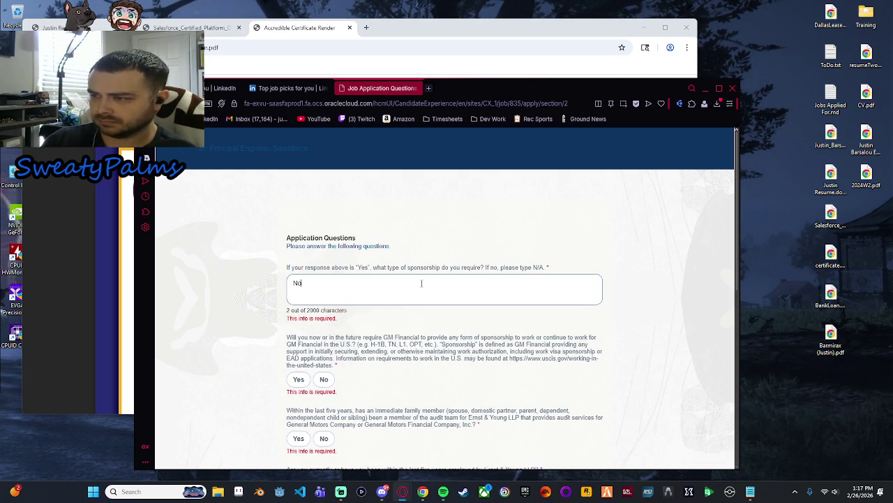
{"action": "scroll", "coordinate": [257, 264], "scroll_direction": "down", "scroll_amount": 3}
{"action": "scroll", "coordinate": [266, 262], "scroll_direction": "up", "scroll_amount": 1}
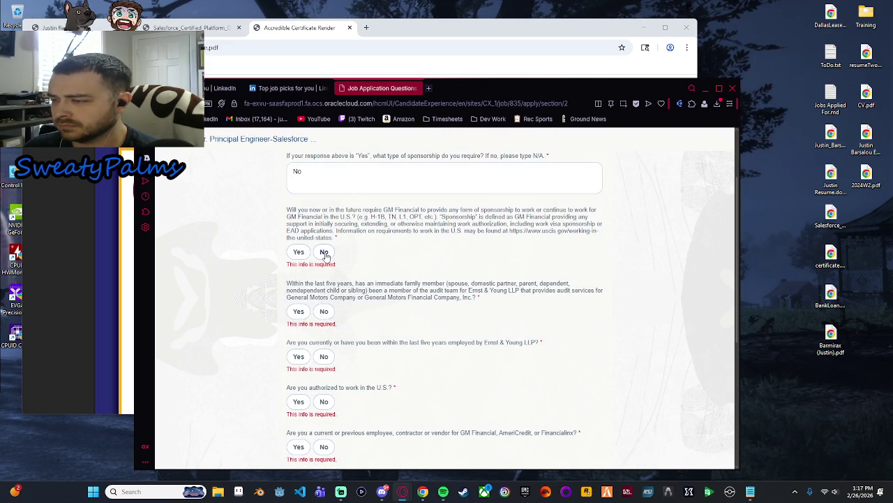
{"action": "left_click", "coordinate": [324, 252]}
{"action": "scroll", "coordinate": [325, 258], "scroll_direction": "down", "scroll_amount": 1}
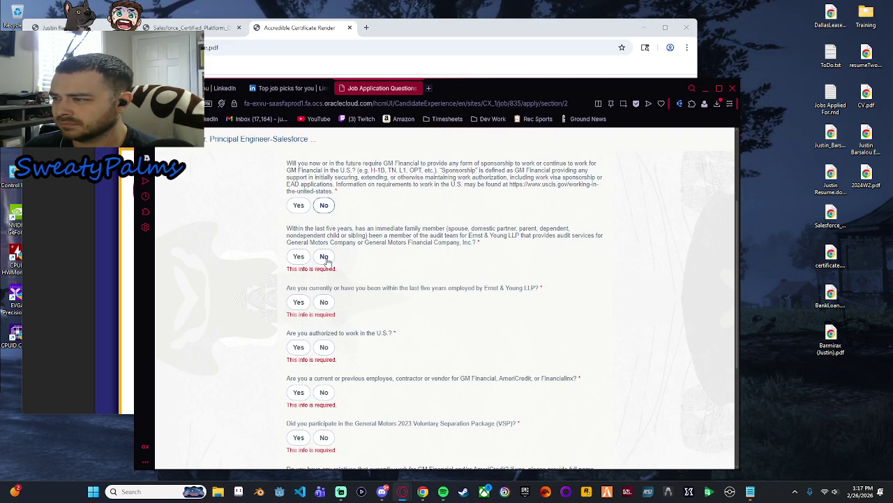
{"action": "left_click", "coordinate": [325, 257]}
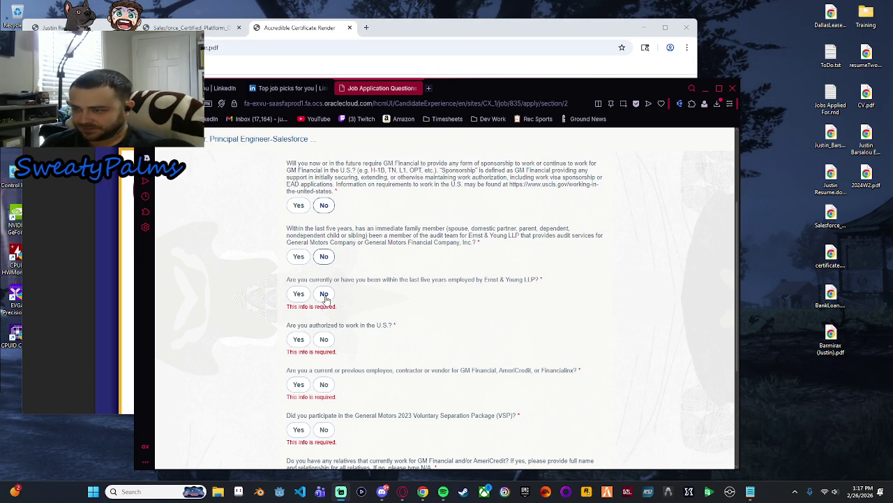
Answer No to Ernst & Young, GM ties, 2023 VSP and relatives; Yes to U.S. authorization and 18+
{"action": "left_click", "coordinate": [325, 296]}
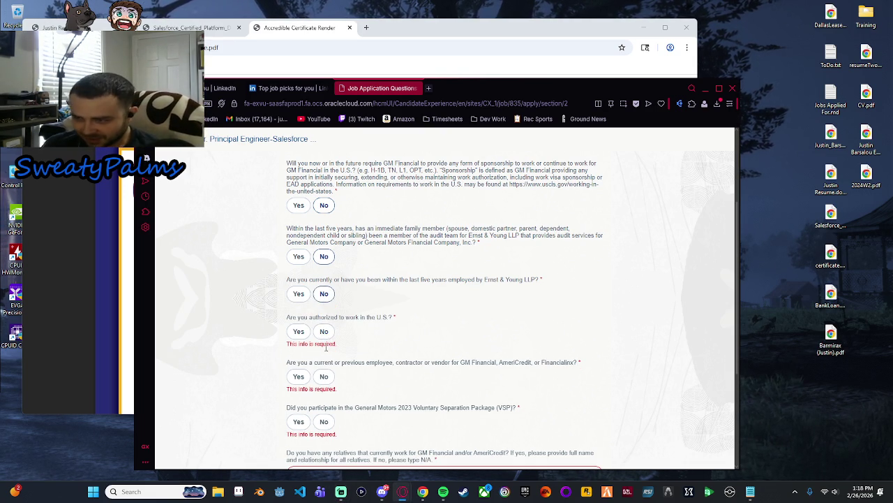
{"action": "left_click", "coordinate": [298, 331]}
{"action": "scroll", "coordinate": [349, 318], "scroll_direction": "down", "scroll_amount": 2}
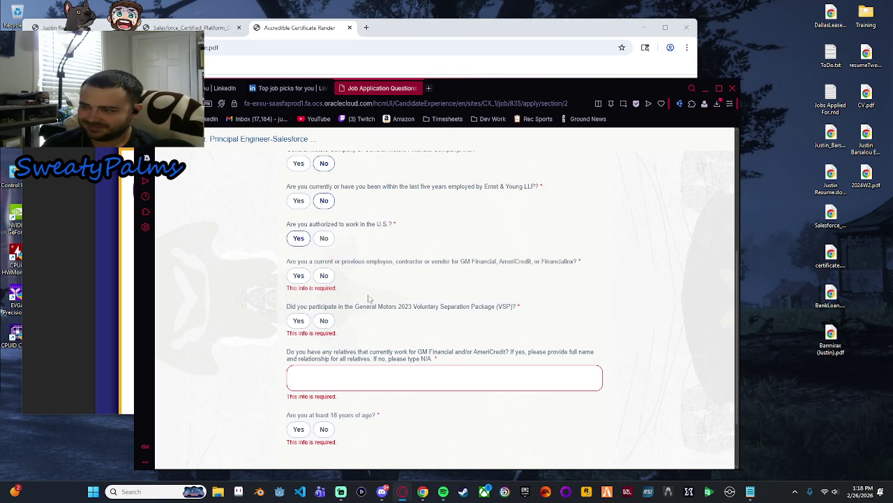
{"action": "left_click", "coordinate": [323, 275]}
{"action": "scroll", "coordinate": [318, 321], "scroll_direction": "down", "scroll_amount": 1}
{"action": "scroll", "coordinate": [316, 321], "scroll_direction": "down", "scroll_amount": 1}
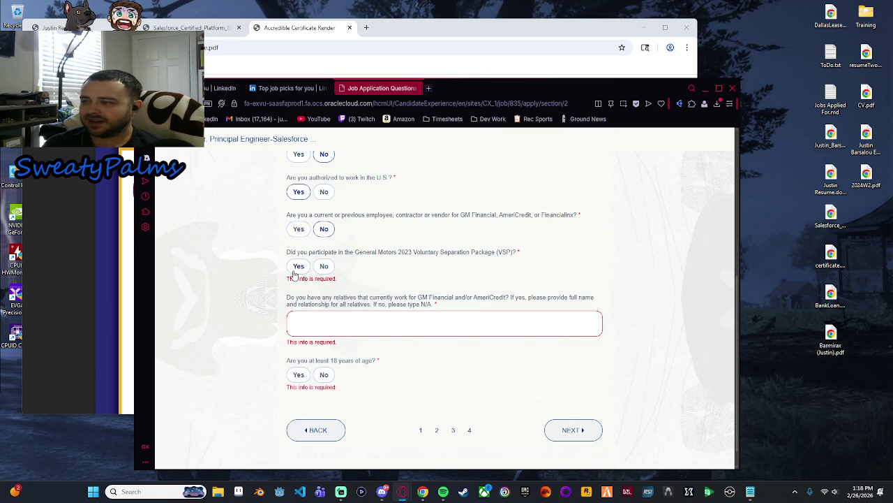
{"action": "left_click", "coordinate": [326, 268]}
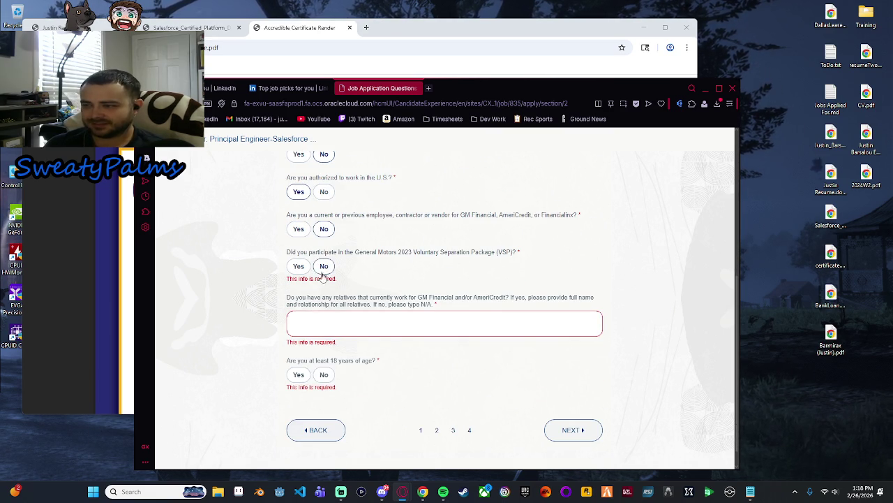
{"action": "scroll", "coordinate": [293, 283], "scroll_direction": "down", "scroll_amount": 1}
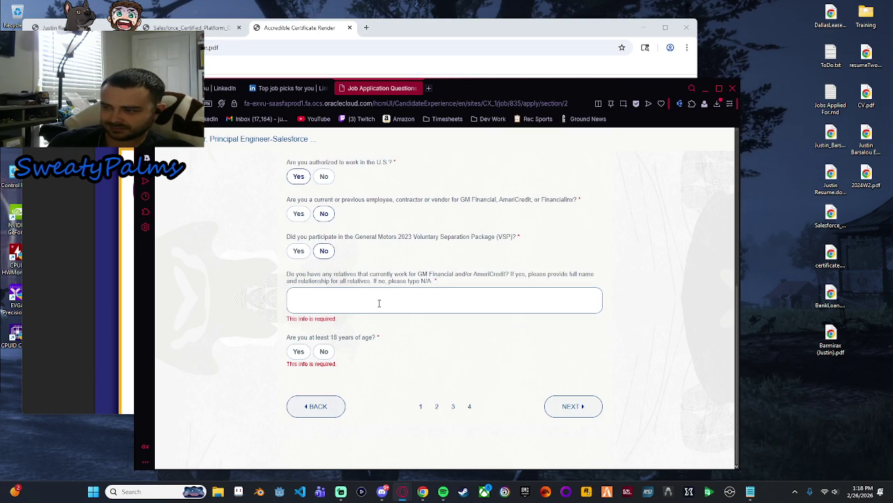
{"action": "type", "text": "No"}
{"action": "left_click", "coordinate": [199, 324]}
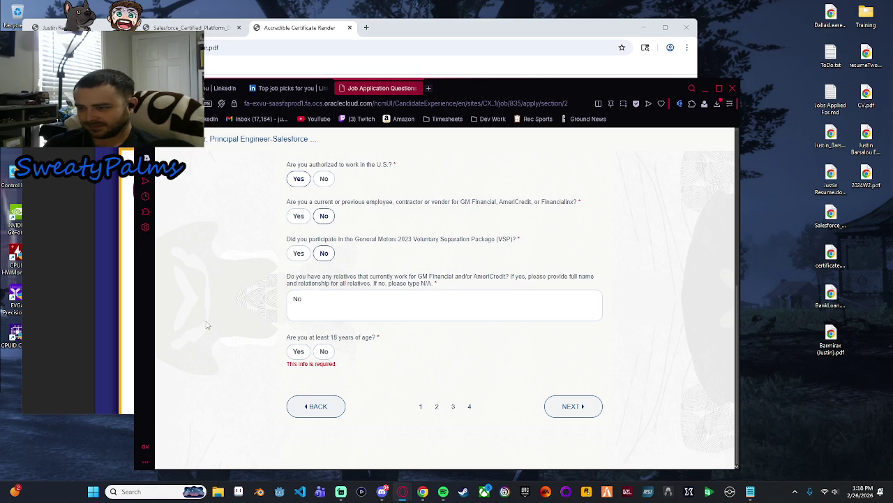
{"action": "left_click", "coordinate": [299, 352]}
{"action": "left_click", "coordinate": [571, 406]}
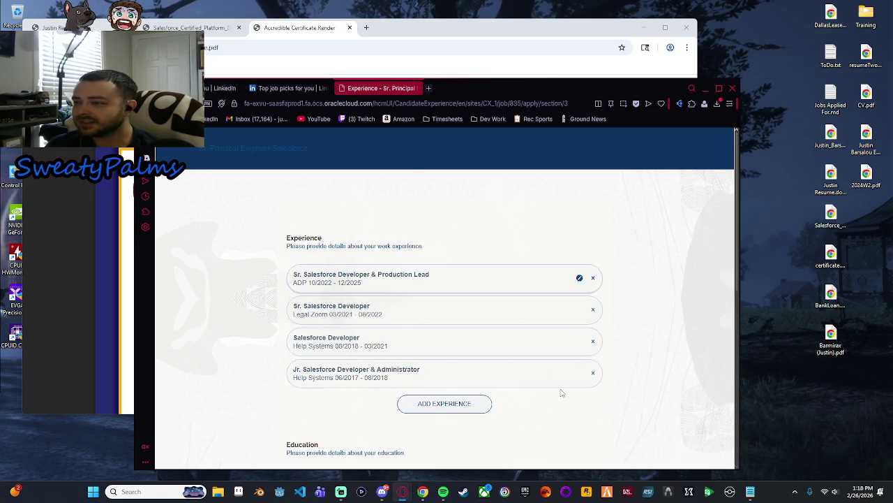
Copy the four ADP bullets from the resume PDF into the ADP entry's Responsibilities
{"action": "scroll", "coordinate": [446, 272], "scroll_direction": "down", "scroll_amount": 2}
{"action": "scroll", "coordinate": [481, 231], "scroll_direction": "up", "scroll_amount": 1}
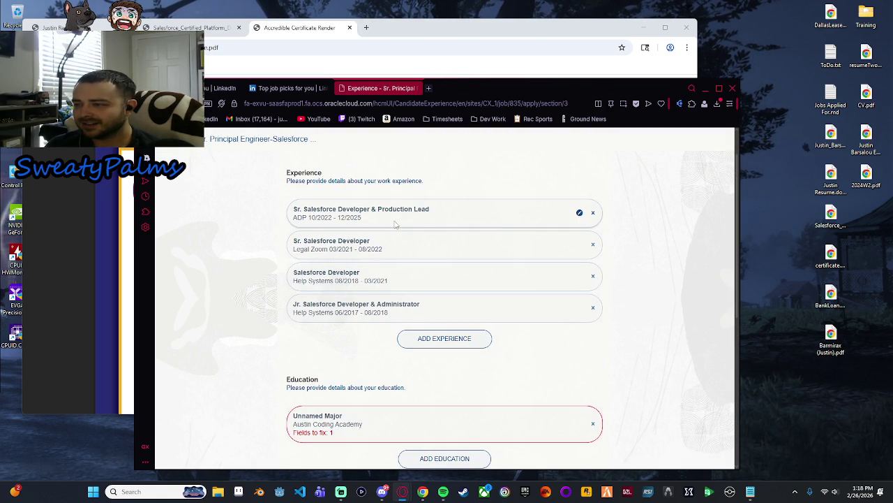
{"action": "scroll", "coordinate": [286, 297], "scroll_direction": "down", "scroll_amount": 1}
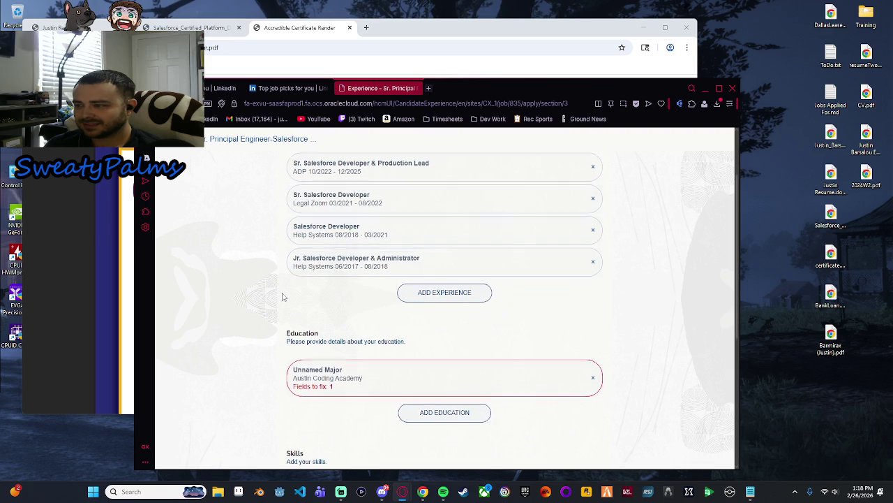
{"action": "left_click", "coordinate": [580, 166]}
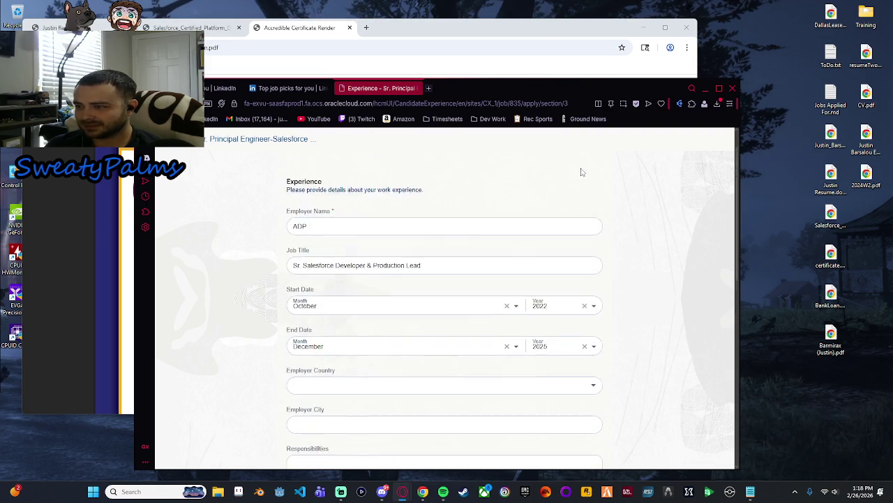
{"action": "scroll", "coordinate": [499, 233], "scroll_direction": "down", "scroll_amount": 3}
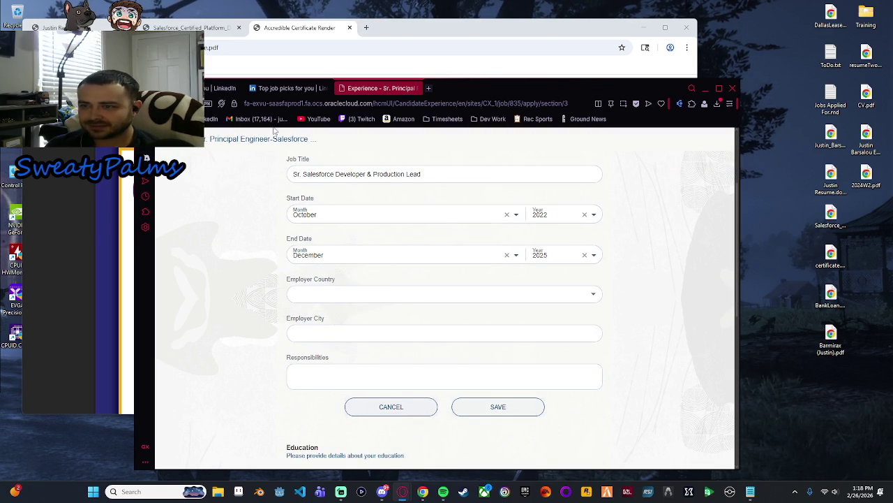
{"action": "left_click", "coordinate": [243, 18]}
{"action": "key", "text": "ctrl+1"}
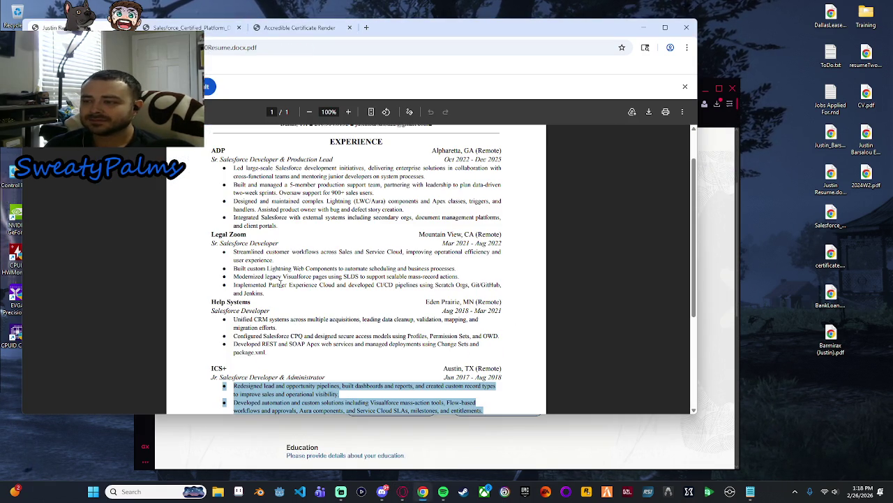
{"action": "left_click_drag", "start_coordinate": [279, 226], "coordinate": [213, 168]}
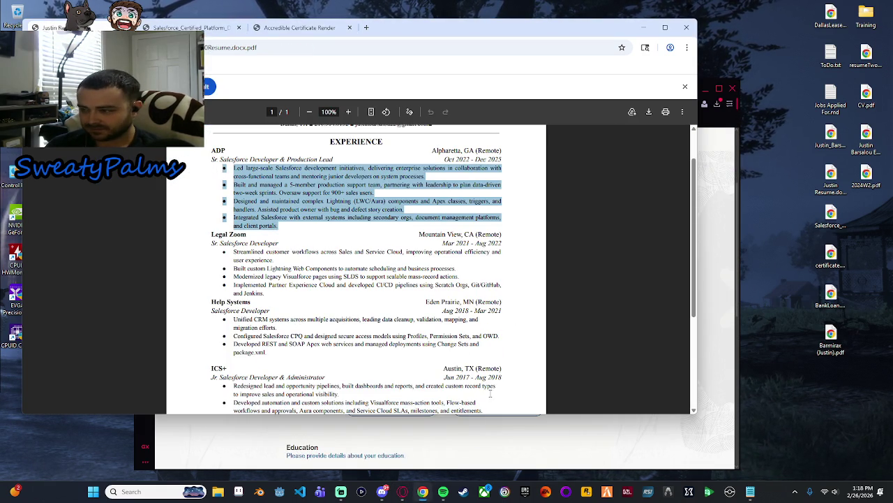
{"action": "left_click", "coordinate": [551, 432]}
{"action": "left_click", "coordinate": [432, 369]}
{"action": "key", "text": "ctrl+v"}
Rejoin four broken lines in the ADP responsibilities and save the entry
{"action": "scroll", "coordinate": [324, 392], "scroll_direction": "up", "scroll_amount": 3}
{"action": "key", "text": "BackSpace"}
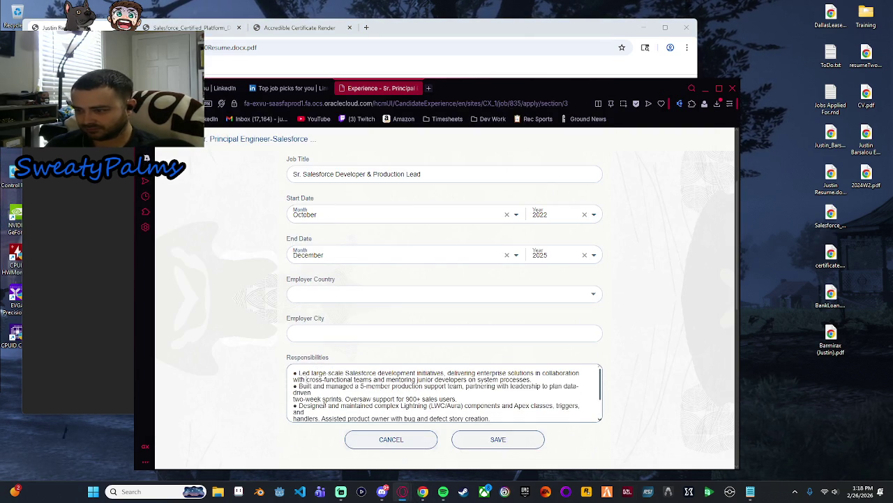
{"action": "key", "text": "BackSpace"}
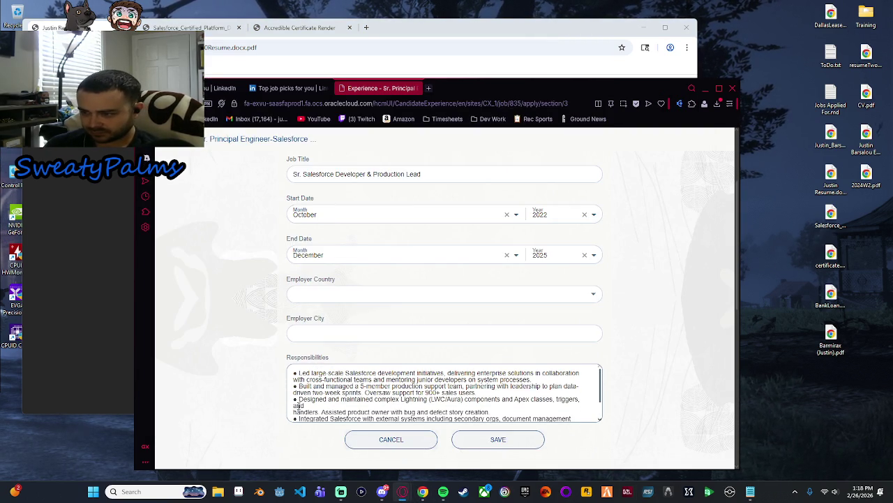
{"action": "key", "text": "BackSpace"}
{"action": "scroll", "coordinate": [328, 411], "scroll_direction": "down", "scroll_amount": 1}
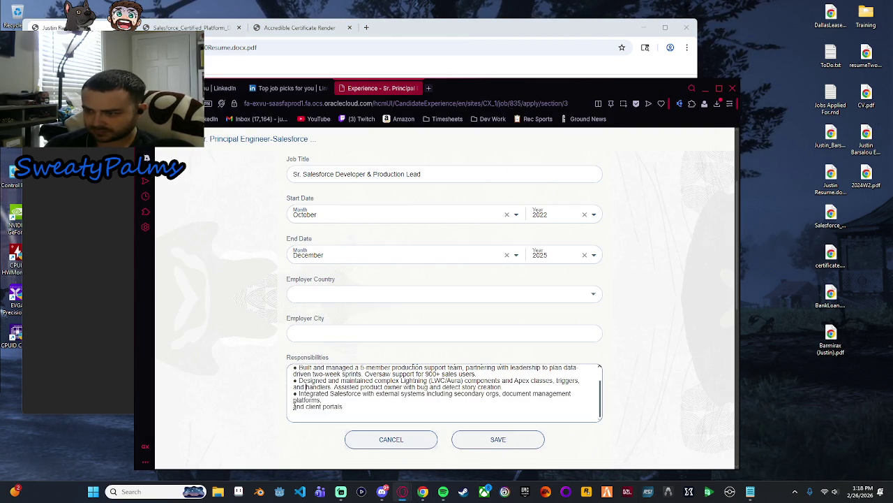
{"action": "key", "text": "BackSpace"}
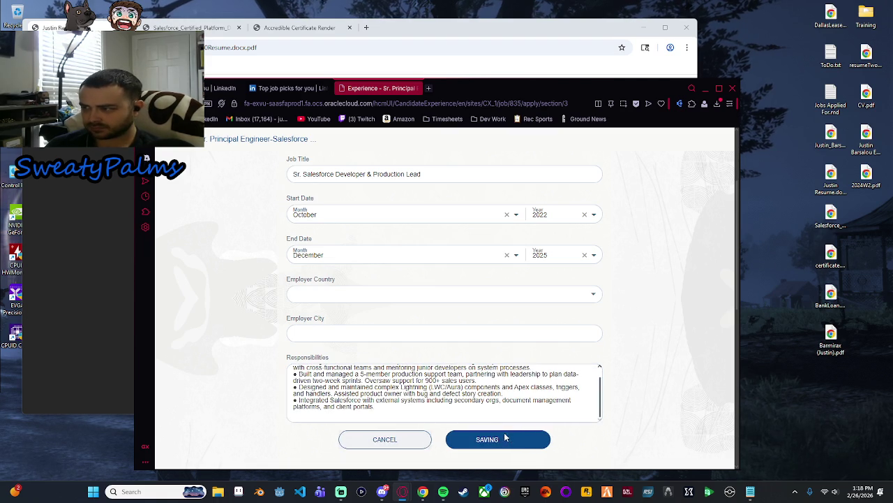
{"action": "left_click", "coordinate": [497, 439]}
Paste the Legal Zoom bullets from the resume into the Legal Zoom entry's Responsibilities
{"action": "scroll", "coordinate": [475, 391], "scroll_direction": "up", "scroll_amount": 2}
{"action": "scroll", "coordinate": [405, 275], "scroll_direction": "down", "scroll_amount": 1}
{"action": "left_click", "coordinate": [577, 244]}
{"action": "scroll", "coordinate": [416, 307], "scroll_direction": "down", "scroll_amount": 4}
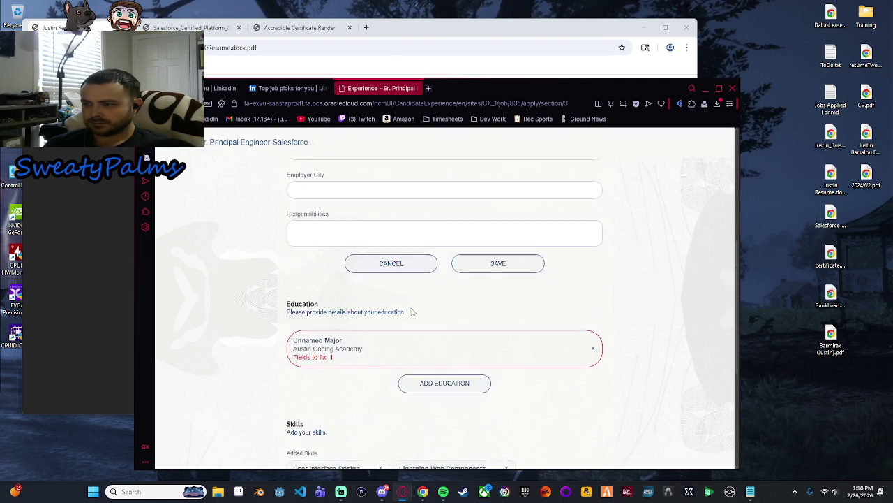
{"action": "scroll", "coordinate": [375, 344], "scroll_direction": "down", "scroll_amount": 5}
{"action": "scroll", "coordinate": [379, 328], "scroll_direction": "up", "scroll_amount": 4}
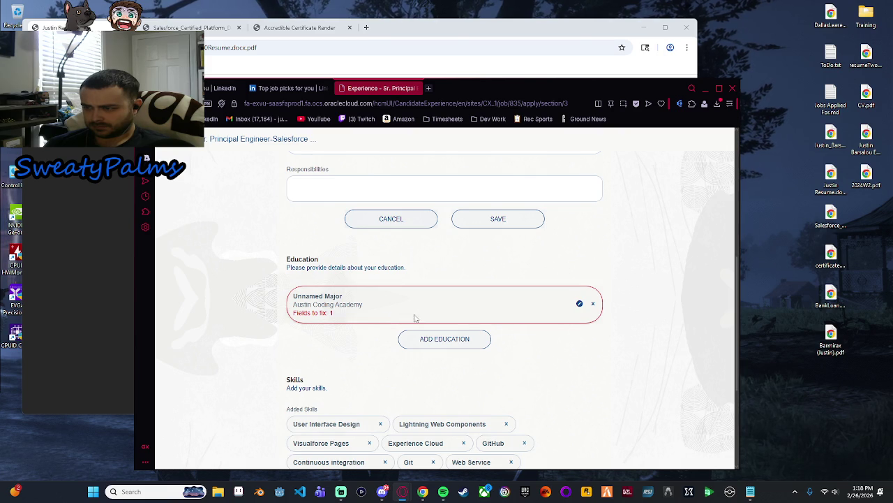
{"action": "scroll", "coordinate": [415, 317], "scroll_direction": "up", "scroll_amount": 4}
{"action": "scroll", "coordinate": [416, 314], "scroll_direction": "down", "scroll_amount": 1}
{"action": "scroll", "coordinate": [416, 314], "scroll_direction": "down", "scroll_amount": 1}
{"action": "scroll", "coordinate": [415, 311], "scroll_direction": "up", "scroll_amount": 2}
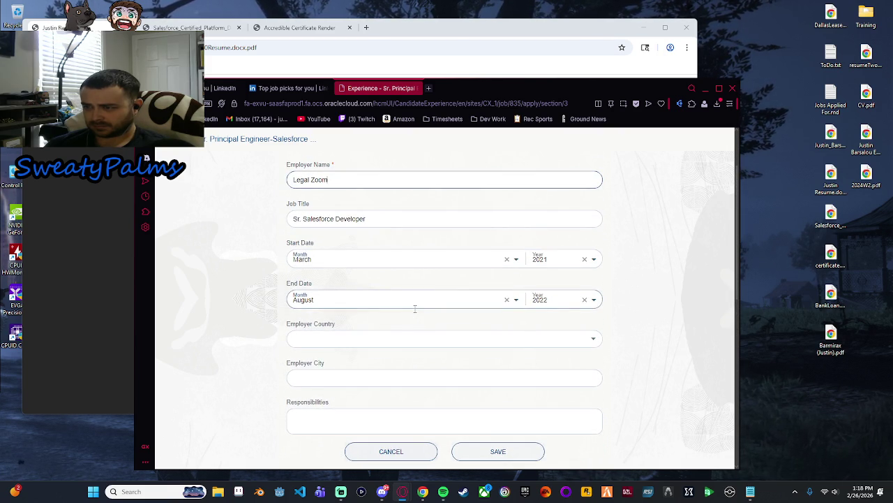
{"action": "left_click", "coordinate": [94, 194]}
{"action": "left_click_drag", "start_coordinate": [263, 292], "coordinate": [224, 252]}
{"action": "key", "text": "alt+Tab"}
{"action": "left_click", "coordinate": [497, 413]}
{"action": "key", "text": "ctrl+v"}
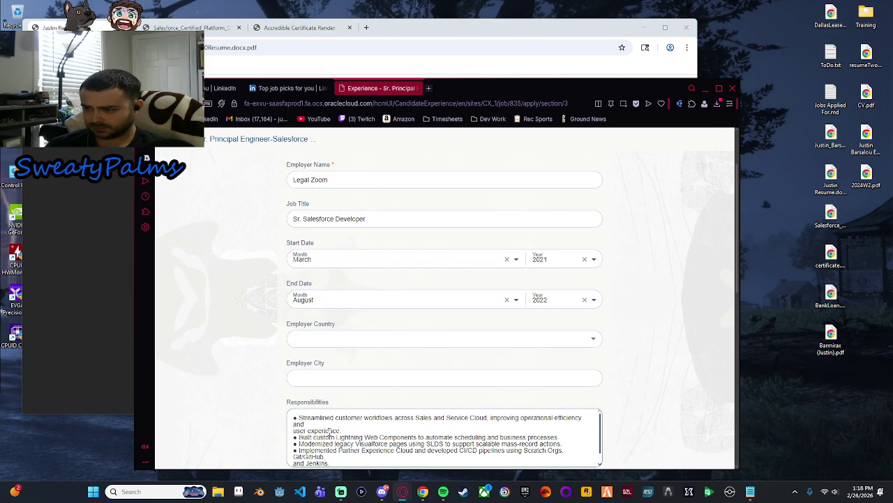
Remove the two stray line breaks in the Legal Zoom responsibilities and save the entry
{"action": "left_click", "coordinate": [305, 424]}
{"action": "key", "text": "Delete"}
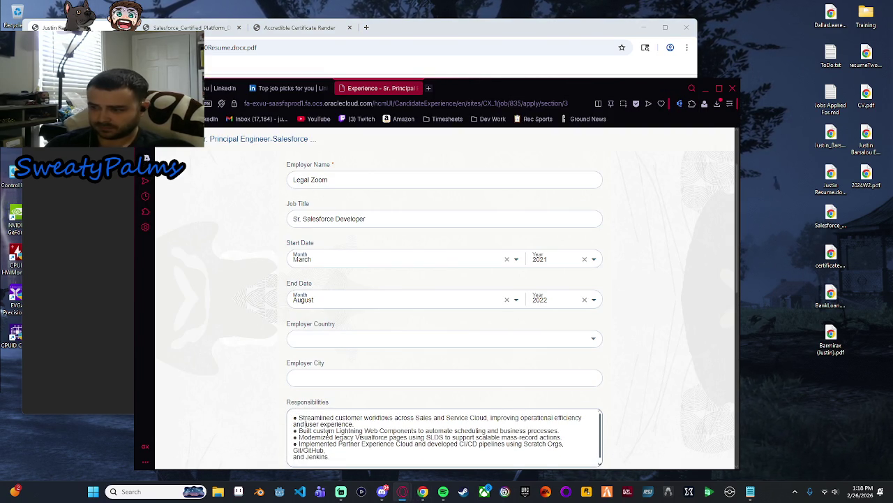
{"action": "left_click", "coordinate": [326, 451]}
{"action": "key", "text": "Delete"}
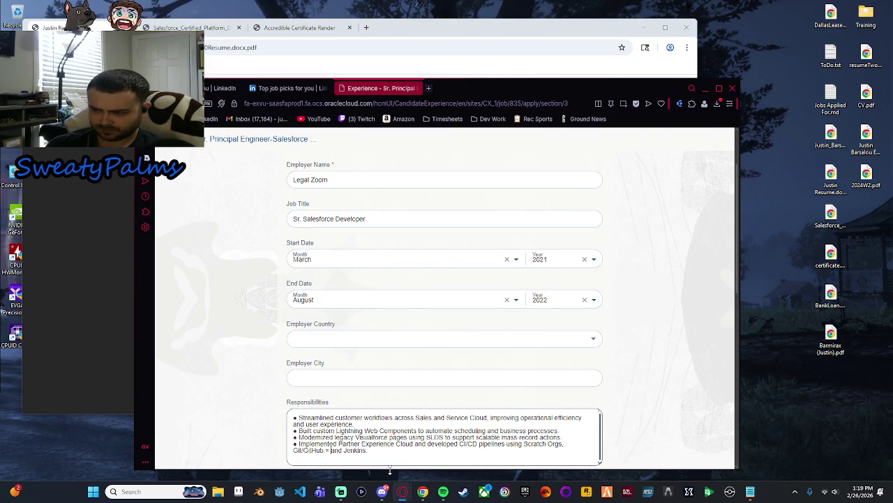
{"action": "scroll", "coordinate": [649, 388], "scroll_direction": "down", "scroll_amount": 2}
{"action": "scroll", "coordinate": [649, 388], "scroll_direction": "down", "scroll_amount": 3}
{"action": "left_click", "coordinate": [523, 252]}
{"action": "scroll", "coordinate": [525, 260], "scroll_direction": "down", "scroll_amount": 2}
{"action": "scroll", "coordinate": [622, 293], "scroll_direction": "up", "scroll_amount": 1}
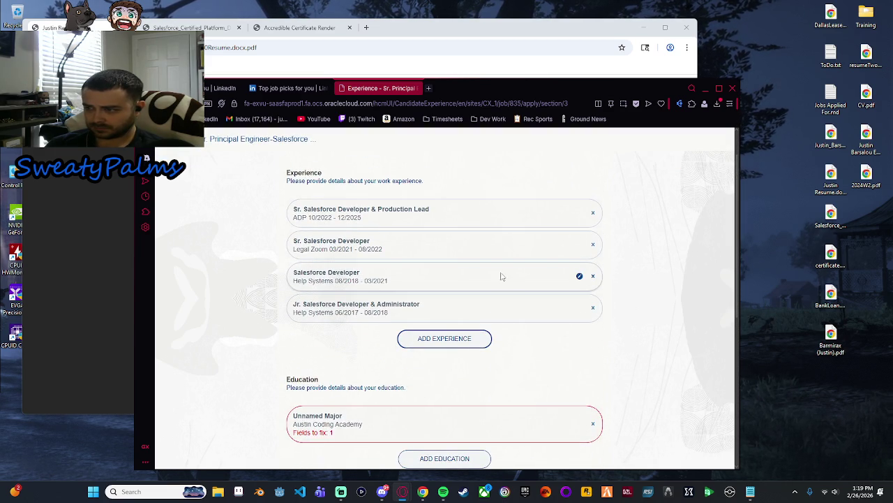
Paste the three Help Systems resume bullets into that entry's Responsibilities and save it
{"action": "left_click", "coordinate": [580, 275]}
{"action": "scroll", "coordinate": [455, 293], "scroll_direction": "down", "scroll_amount": 3}
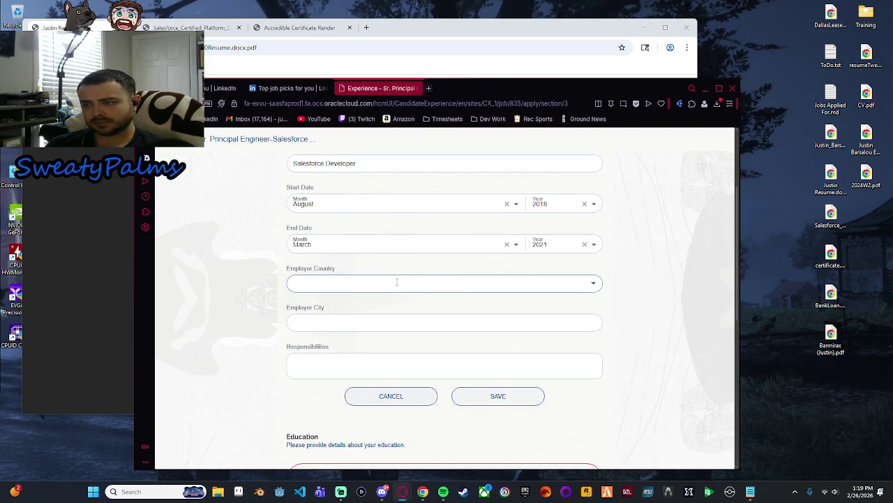
{"action": "left_click", "coordinate": [339, 358]}
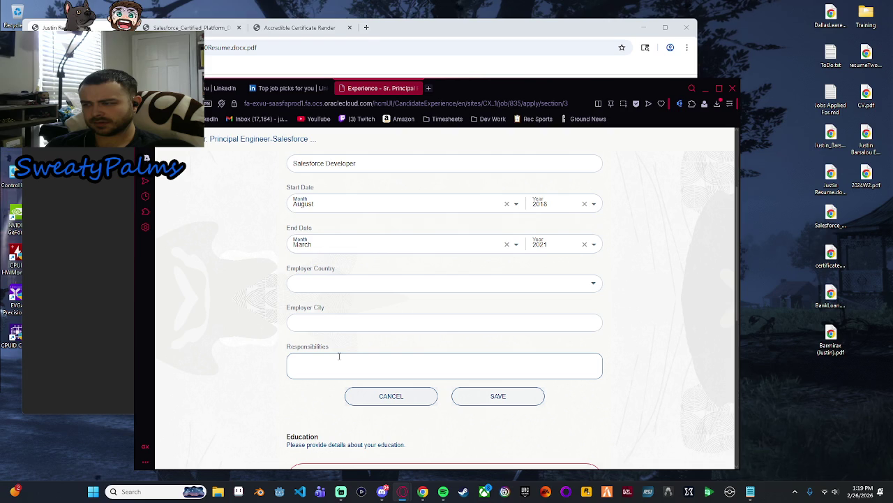
{"action": "left_click", "coordinate": [116, 188]}
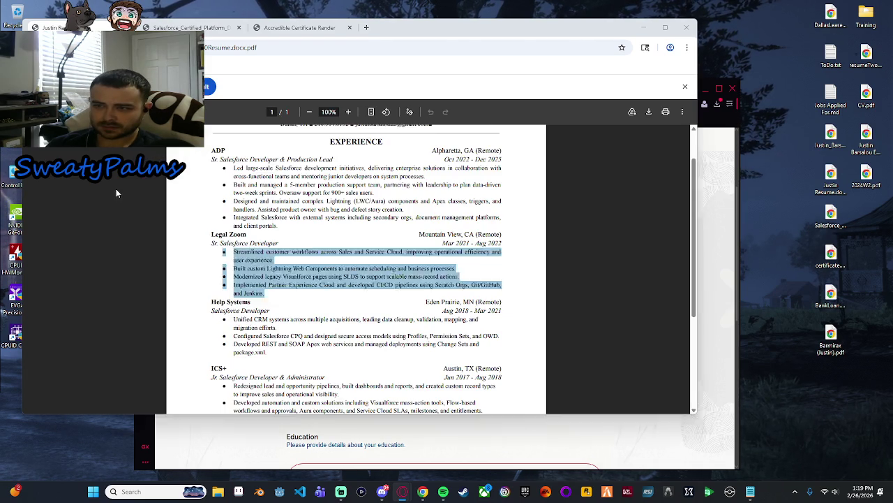
{"action": "mouse_move", "coordinate": [270, 350]}
{"action": "left_mouse_down"}
{"action": "mouse_move", "coordinate": [225, 344]}
{"action": "mouse_move", "coordinate": [212, 323]}
{"action": "left_mouse_up"}
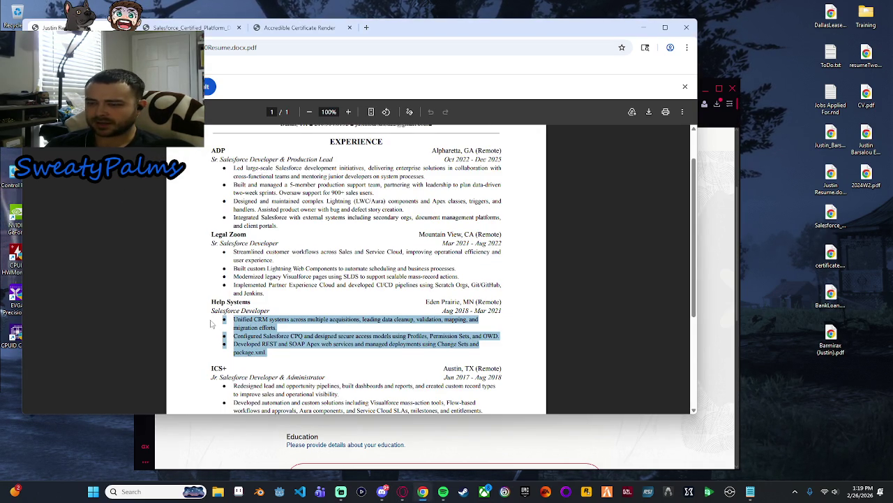
{"action": "left_click", "coordinate": [719, 340]}
{"action": "type", "text": "• Unified CRM systems across multiple acquisitions, leading data cleanup, validation, mapping, and migration efforts. • Configured Salesforce CPQ and designed secure access models using Profiles, Permission Sets, and OWD. • Developed REST and SOAP Apex web services and managed deployments using Change Sets and package.xml."}
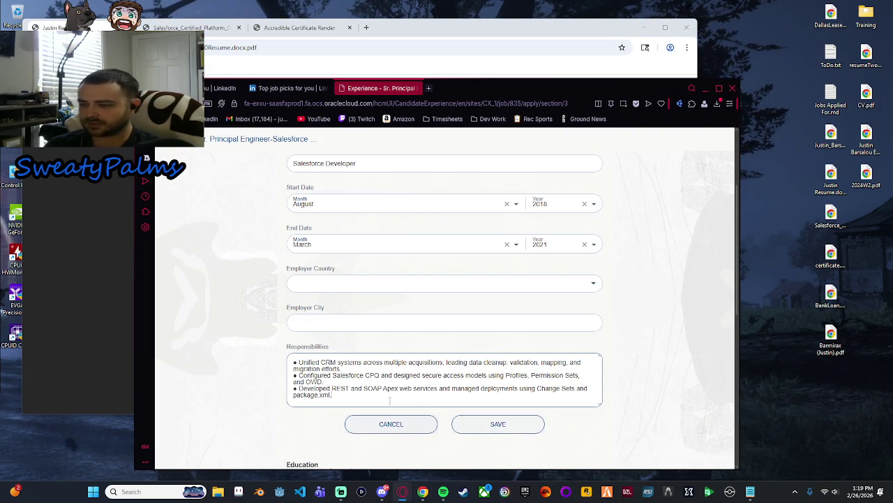
{"action": "left_click", "coordinate": [488, 424]}
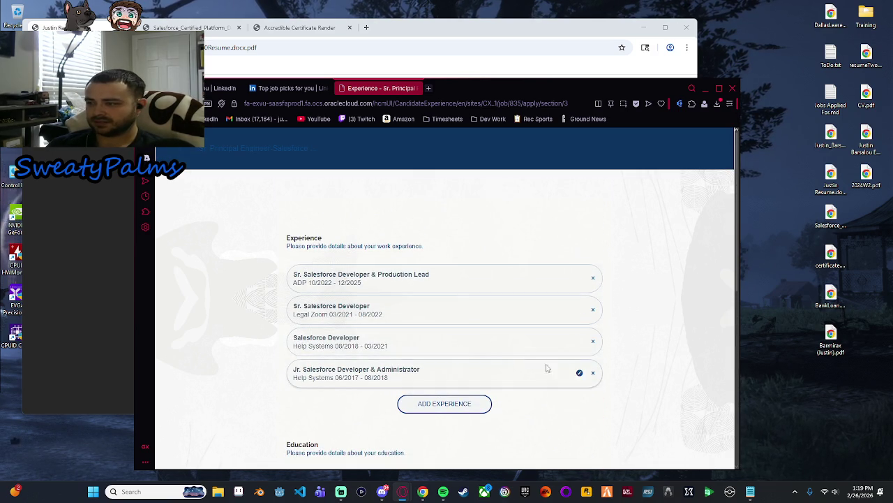
Review the Help Systems and Legal Zoom experience entries, closing both without changes
{"action": "left_click", "coordinate": [580, 342]}
{"action": "scroll", "coordinate": [579, 359], "scroll_direction": "down", "scroll_amount": 5}
{"action": "scroll", "coordinate": [443, 401], "scroll_direction": "up", "scroll_amount": 5}
{"action": "scroll", "coordinate": [442, 393], "scroll_direction": "down", "scroll_amount": 5}
{"action": "left_click", "coordinate": [409, 373]}
{"action": "scroll", "coordinate": [515, 310], "scroll_direction": "up", "scroll_amount": 2}
{"action": "left_click", "coordinate": [579, 309]}
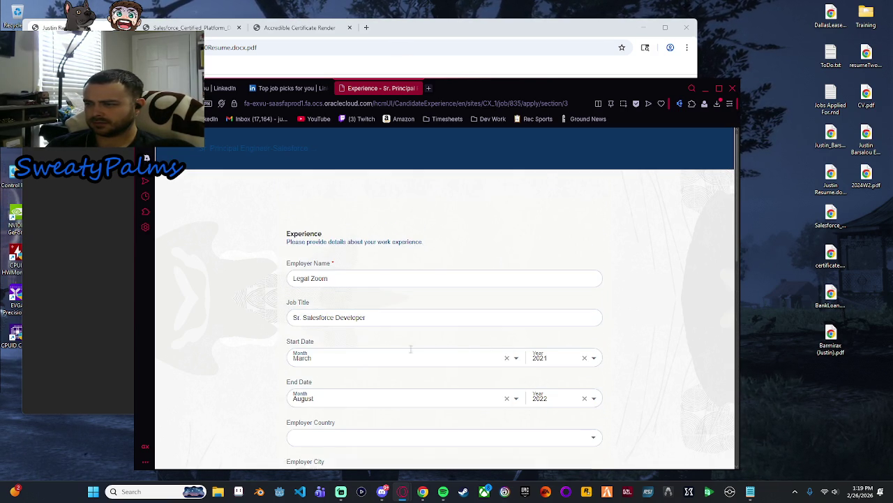
{"action": "scroll", "coordinate": [371, 339], "scroll_direction": "down", "scroll_amount": 5}
{"action": "left_click", "coordinate": [393, 375]}
{"action": "scroll", "coordinate": [413, 390], "scroll_direction": "up", "scroll_amount": 5}
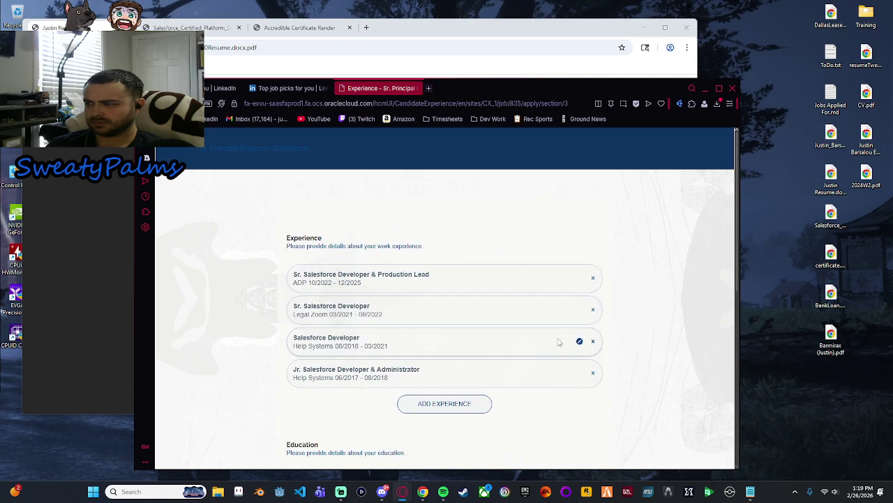
Compare the Jr. Salesforce Developer entry with the resume, then discard edits to the Help Systems entry
{"action": "left_click", "coordinate": [580, 373]}
{"action": "scroll", "coordinate": [491, 343], "scroll_direction": "down", "scroll_amount": 5}
{"action": "scroll", "coordinate": [484, 343], "scroll_direction": "up", "scroll_amount": 5}
{"action": "key", "text": "alt+Tab"}
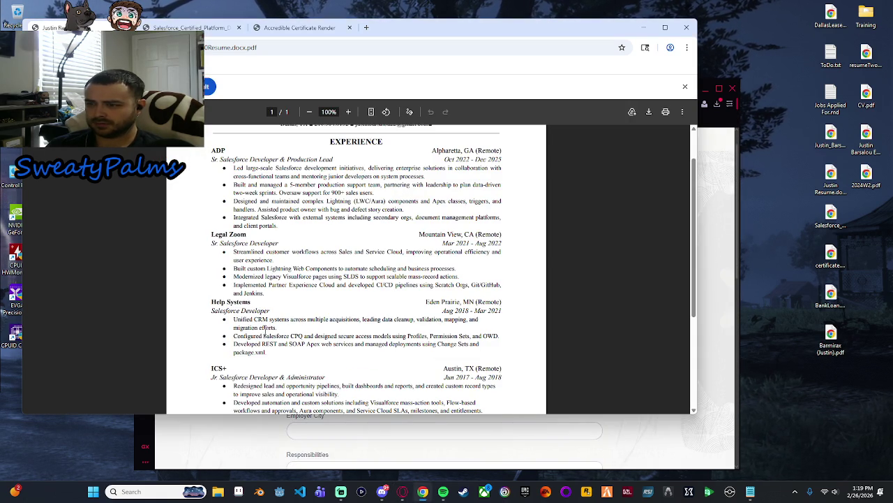
{"action": "scroll", "coordinate": [290, 347], "scroll_direction": "down", "scroll_amount": 3}
{"action": "key", "text": "alt+Tab"}
{"action": "scroll", "coordinate": [411, 314], "scroll_direction": "down", "scroll_amount": 3}
{"action": "left_click", "coordinate": [413, 317]}
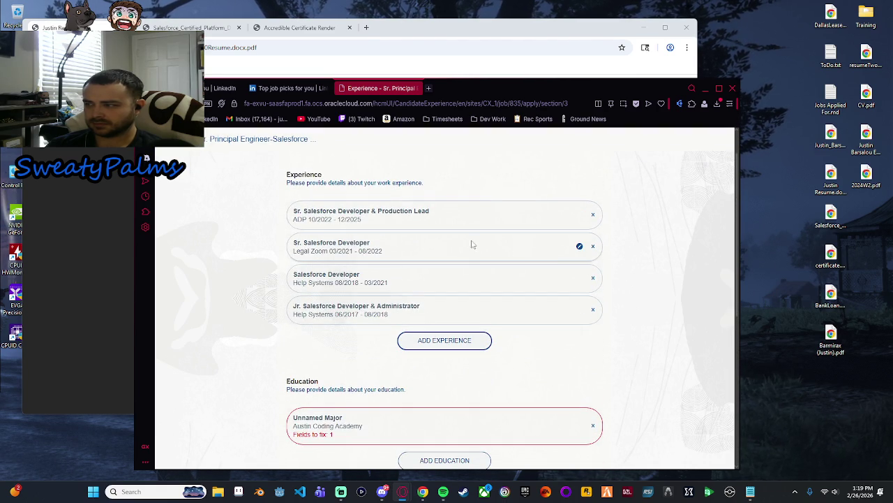
{"action": "left_click", "coordinate": [579, 277]}
{"action": "scroll", "coordinate": [412, 352], "scroll_direction": "down", "scroll_amount": 5}
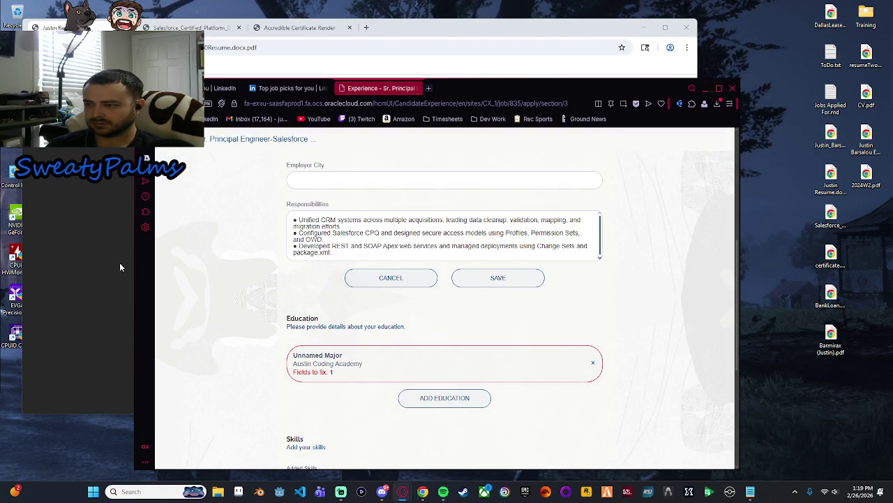
{"action": "left_click", "coordinate": [430, 274]}
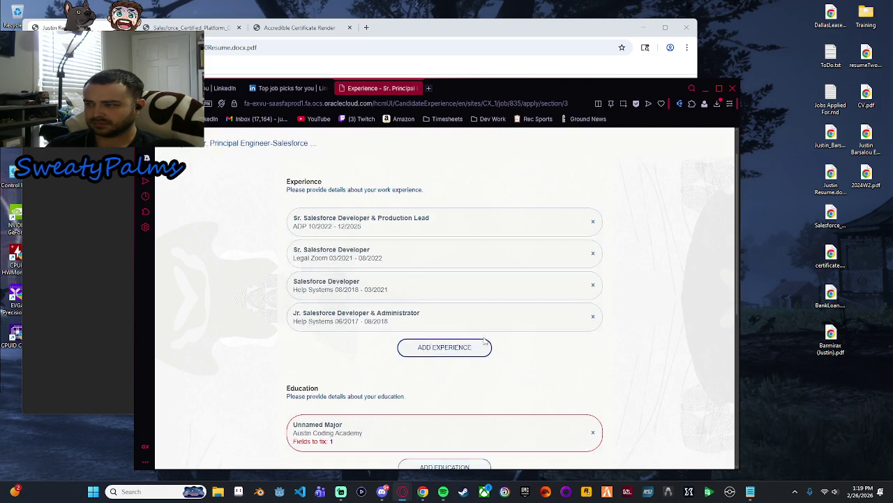
Change the Jr. Salesforce Developer & Administrator employer to ICS+, paste its two resume bullets, and save
{"action": "left_click", "coordinate": [581, 309]}
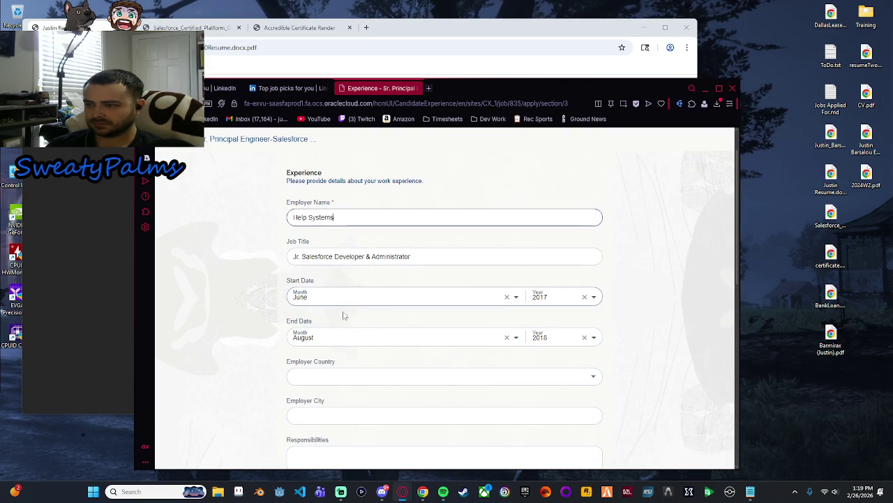
{"action": "triple_click", "coordinate": [355, 219]}
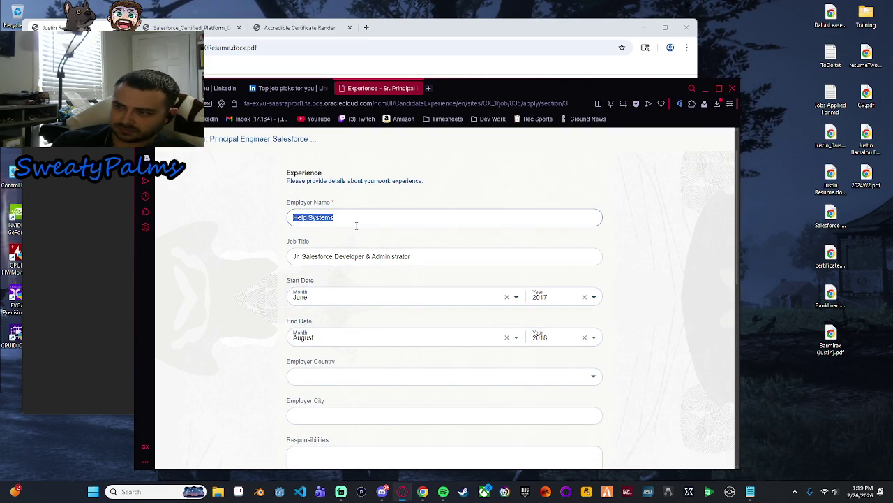
{"action": "type", "text": "ICS+"}
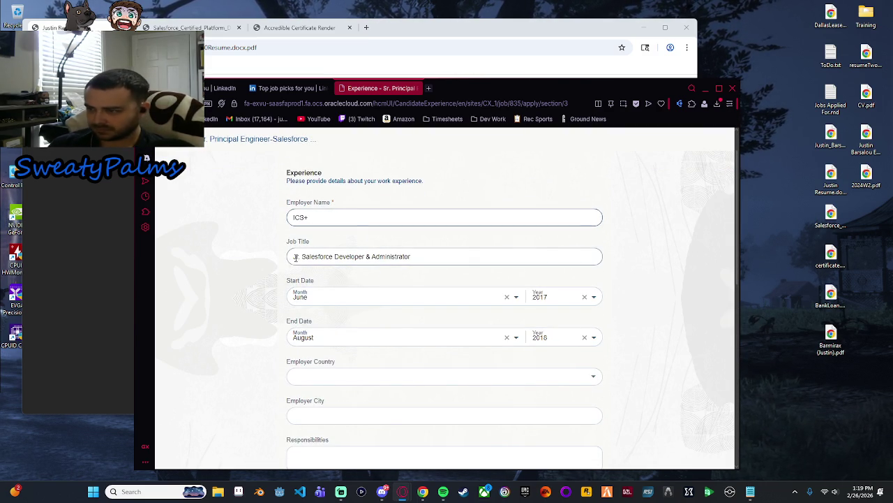
{"action": "scroll", "coordinate": [308, 294], "scroll_direction": "down", "scroll_amount": 2}
{"action": "left_click", "coordinate": [128, 319]}
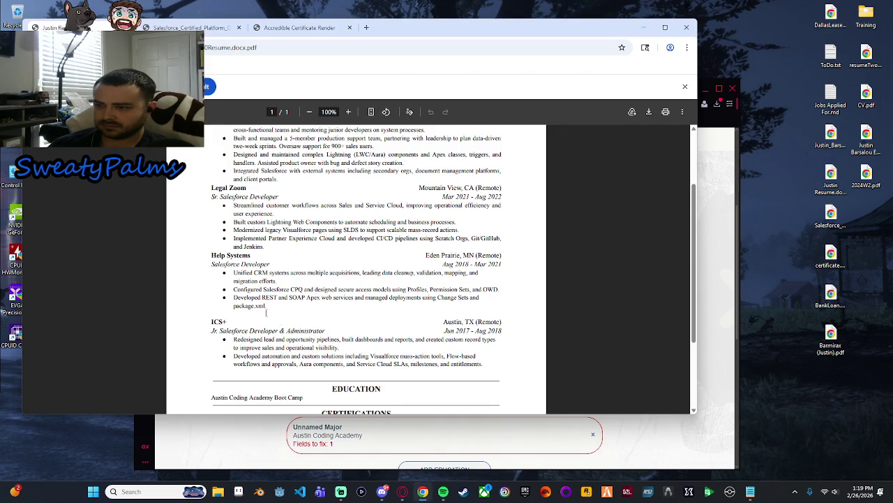
{"action": "mouse_move", "coordinate": [484, 364]}
{"action": "left_mouse_down"}
{"action": "mouse_move", "coordinate": [415, 364]}
{"action": "mouse_move", "coordinate": [218, 330]}
{"action": "mouse_move", "coordinate": [219, 341]}
{"action": "left_mouse_up"}
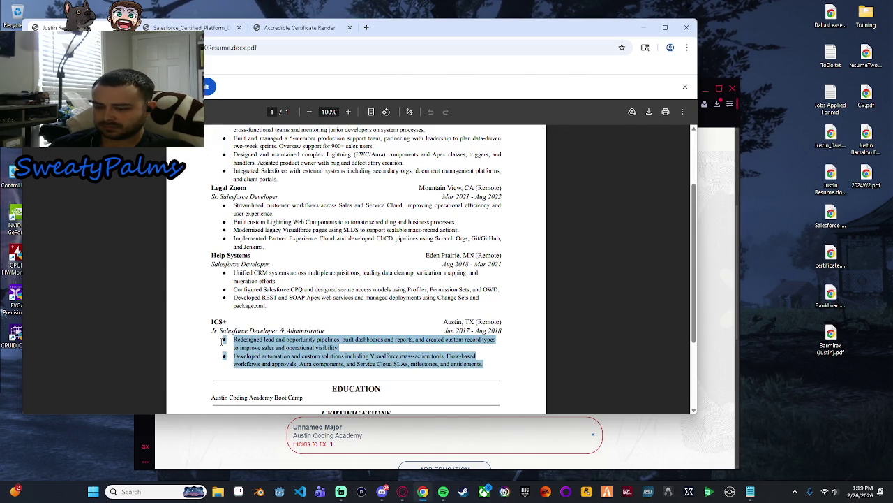
{"action": "key", "text": "ctrl+c"}
{"action": "left_click", "coordinate": [668, 428]}
{"action": "left_click", "coordinate": [323, 348]}
{"action": "key", "text": "ctrl+v"}
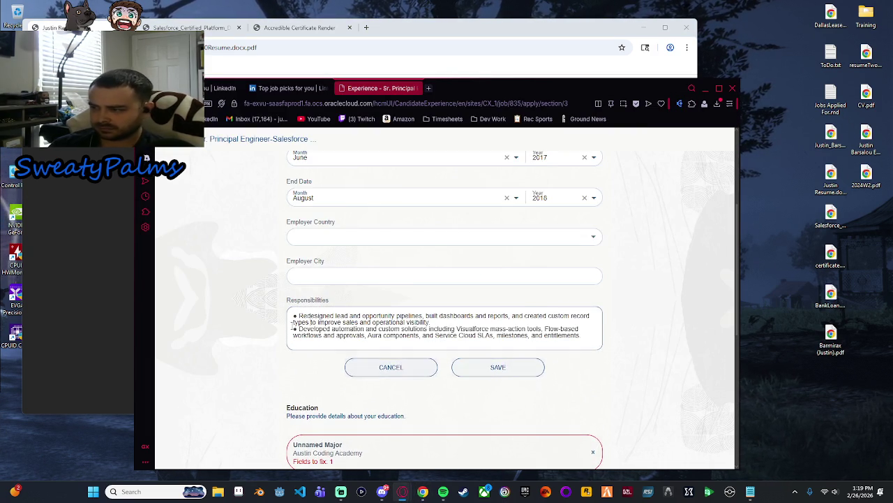
{"action": "left_click", "coordinate": [489, 371]}
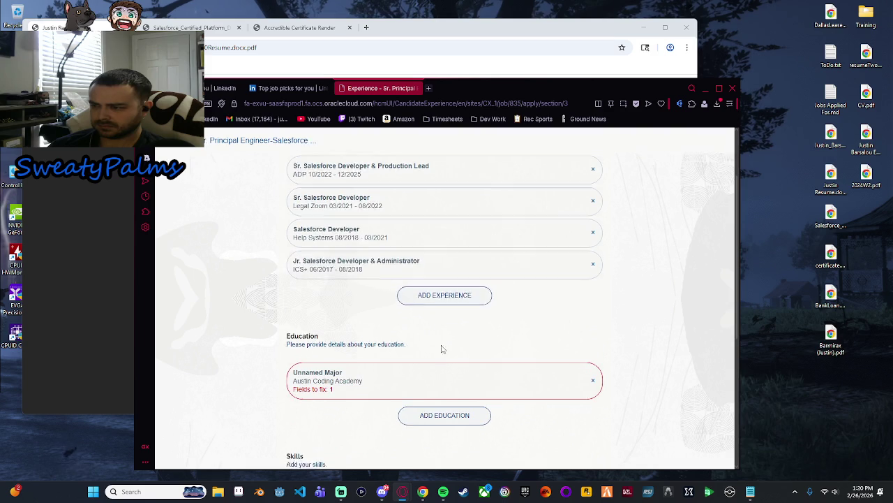
{"action": "left_click", "coordinate": [578, 379]}
Set the degree to Trade_School and paste the certificate's program name as the major
{"action": "left_click", "coordinate": [423, 271]}
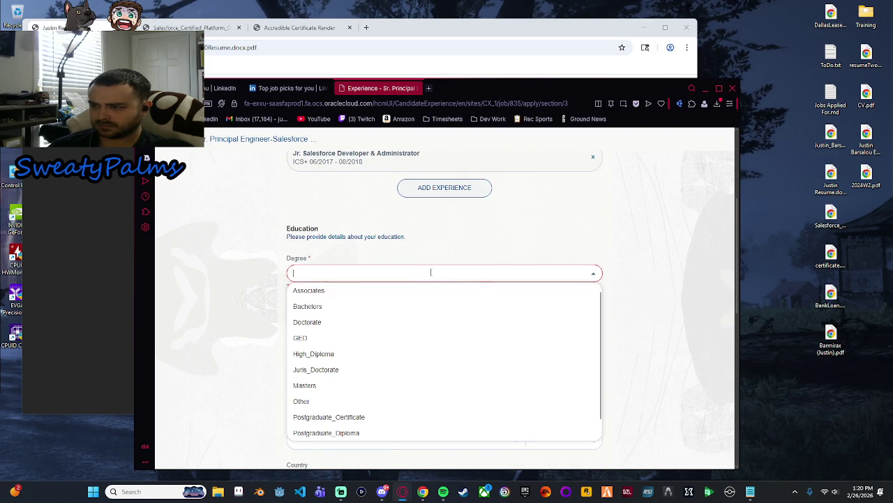
{"action": "scroll", "coordinate": [421, 339], "scroll_direction": "down", "scroll_amount": 3}
{"action": "left_click", "coordinate": [420, 342]}
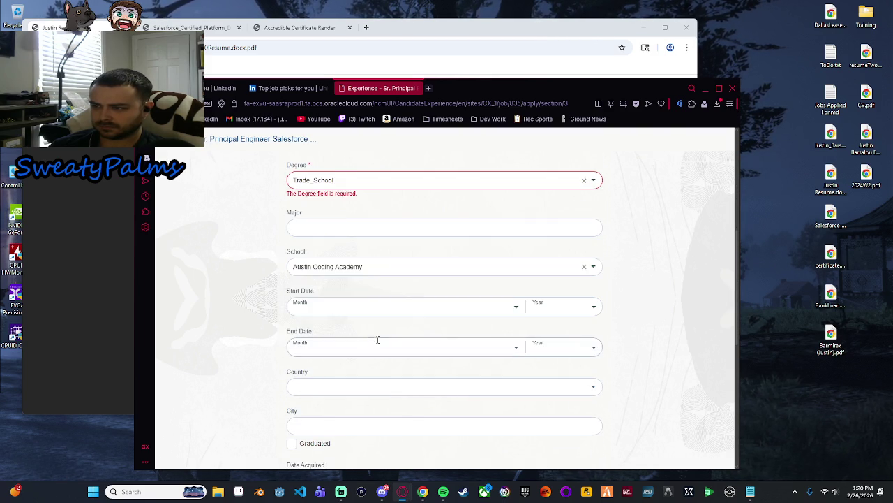
{"action": "left_click", "coordinate": [336, 215]}
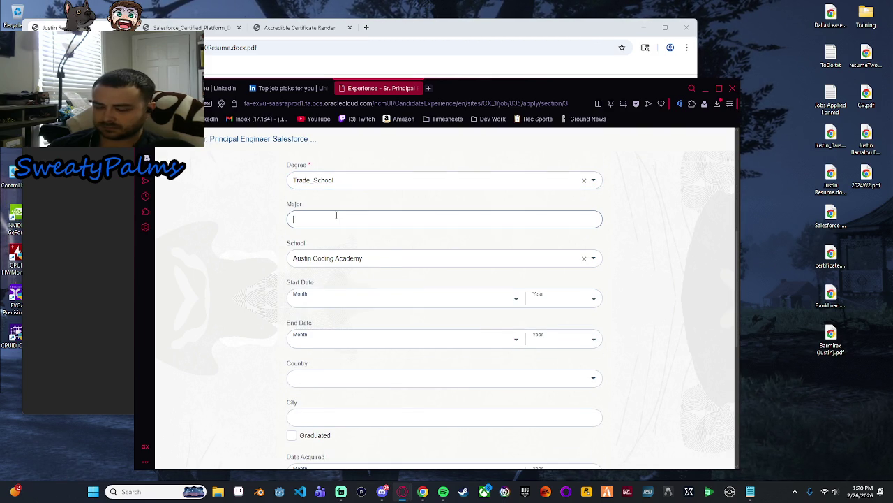
{"action": "left_click", "coordinate": [301, 32]}
{"action": "triple_click", "coordinate": [370, 319]}
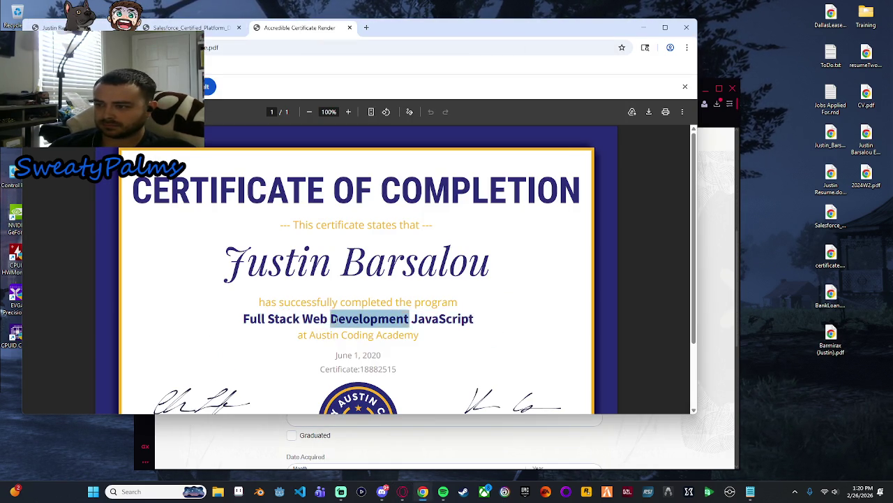
{"action": "left_click", "coordinate": [714, 337]}
{"action": "left_click", "coordinate": [315, 217]}
{"action": "key", "text": "ctrl+v"}
{"action": "left_click", "coordinate": [257, 250]}
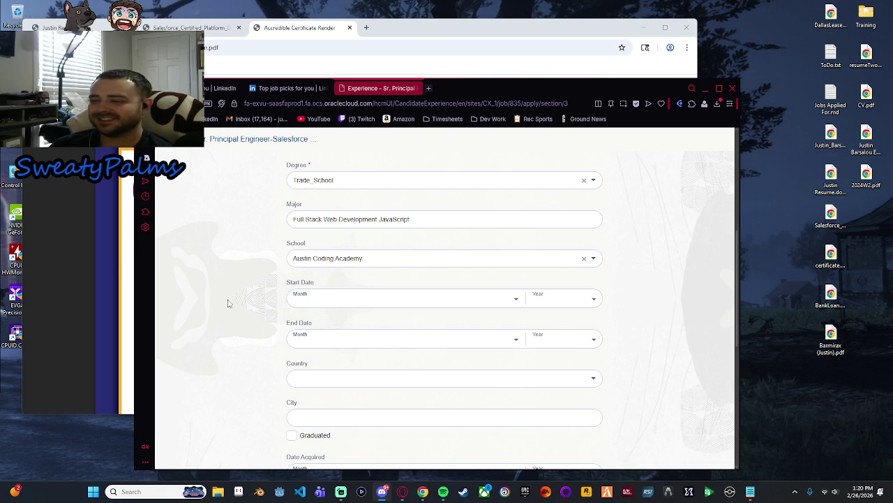
Place the form beside the certificate PDF and set the start date to June 2020
{"action": "left_click", "coordinate": [715, 286]}
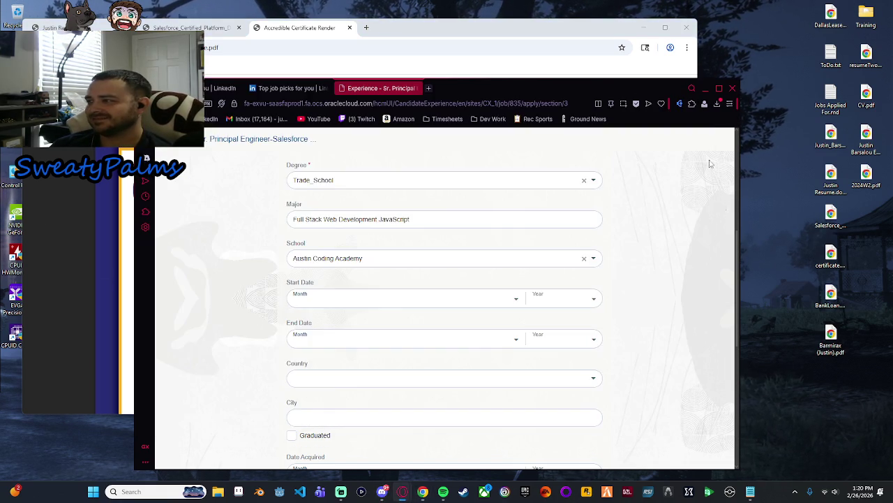
{"action": "key", "text": "super+Right"}
{"action": "left_click", "coordinate": [239, 115]}
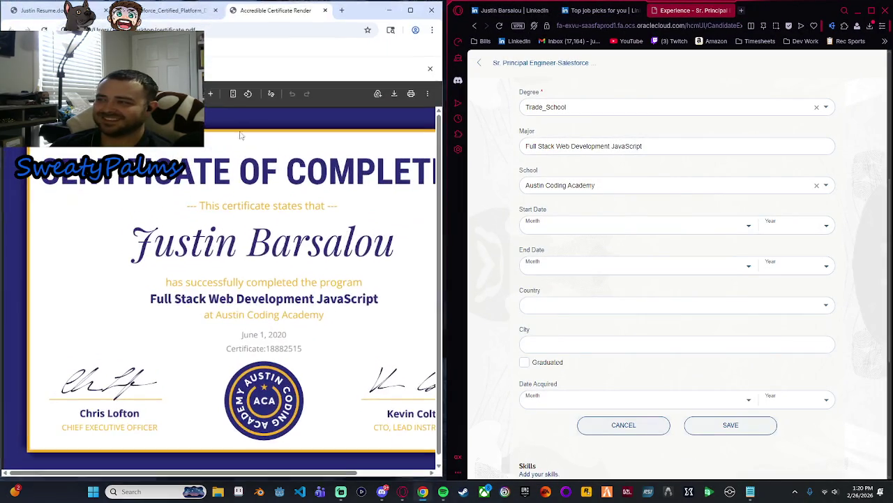
{"action": "left_click", "coordinate": [653, 219]}
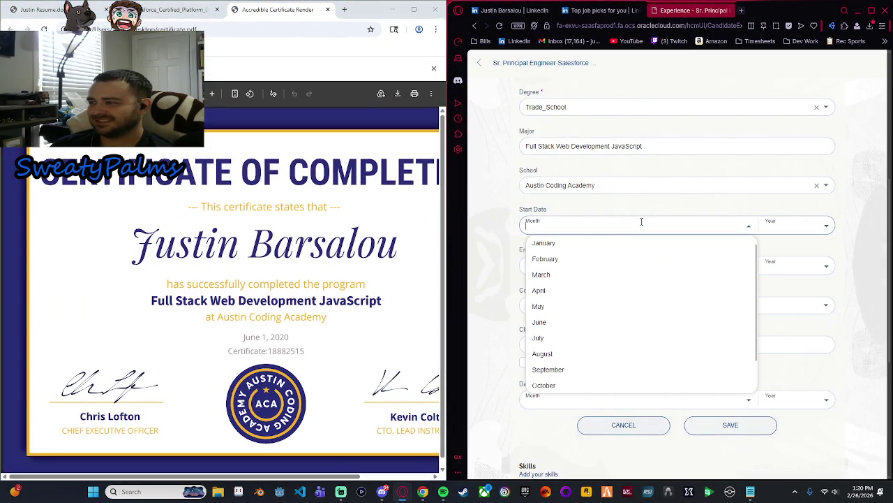
{"action": "left_click", "coordinate": [573, 319]}
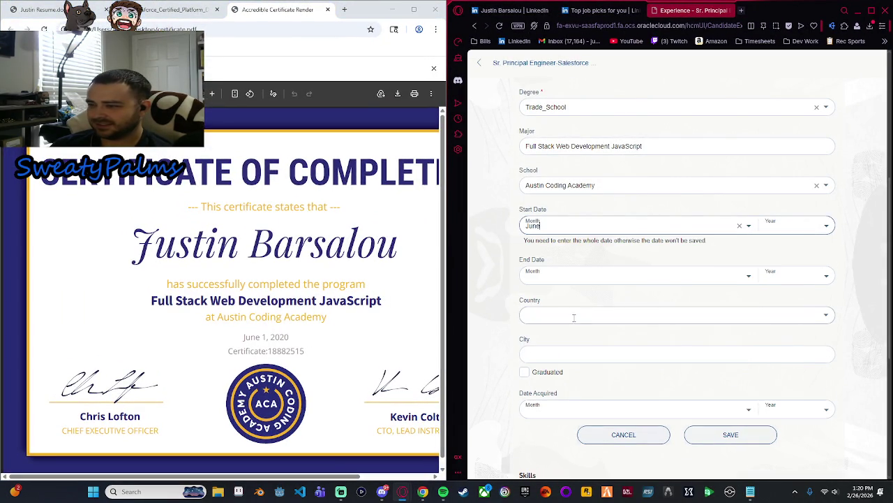
{"action": "left_click", "coordinate": [775, 229]}
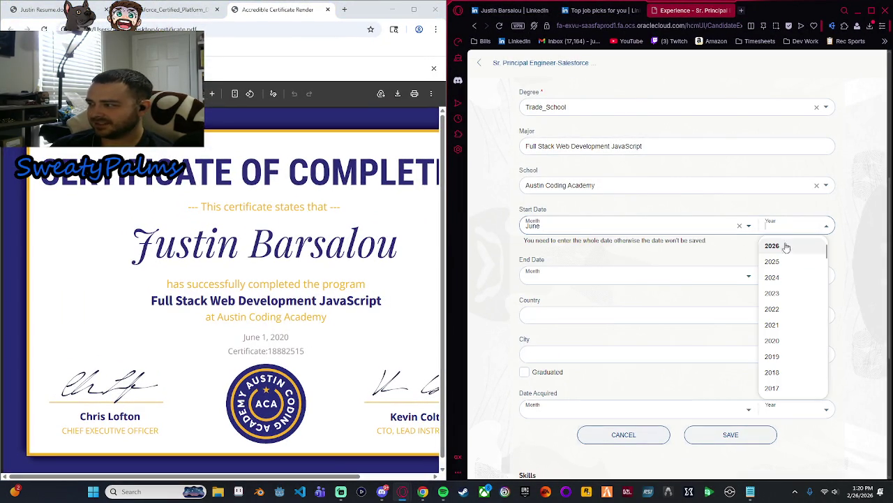
{"action": "left_click", "coordinate": [794, 347]}
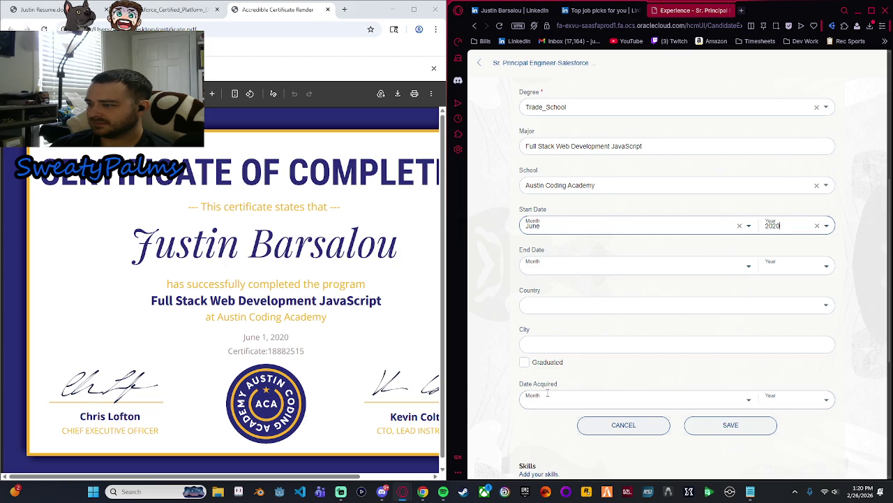
{"action": "scroll", "coordinate": [646, 358], "scroll_direction": "down", "scroll_amount": 2}
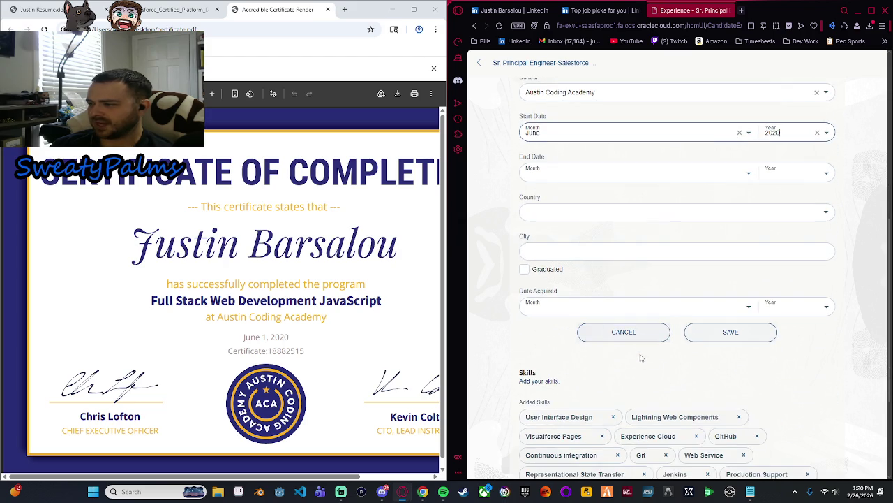
{"action": "scroll", "coordinate": [541, 322], "scroll_direction": "up", "scroll_amount": 1}
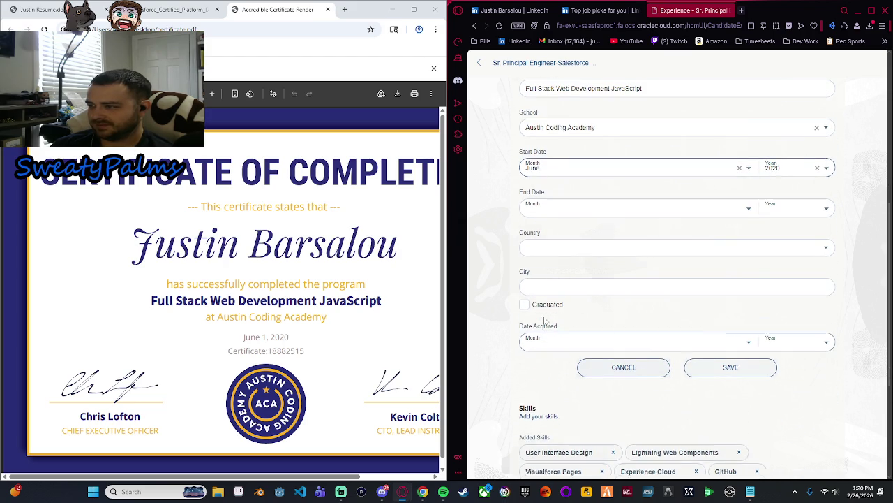
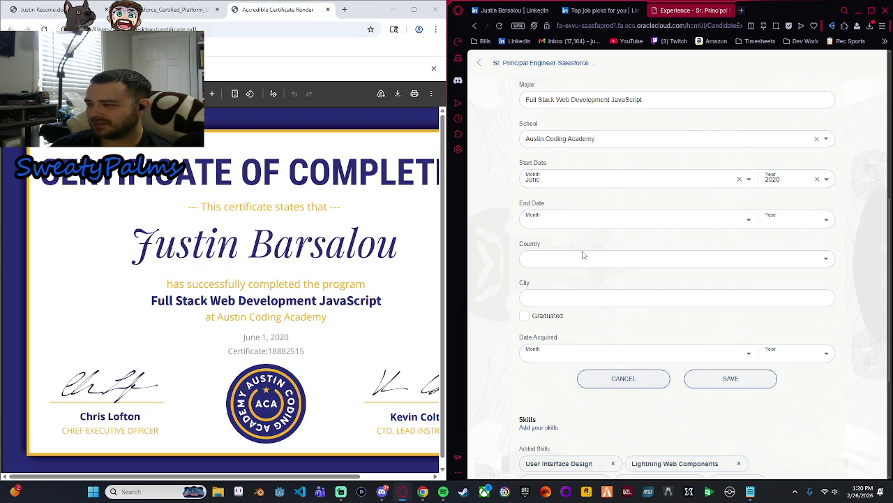
Clear the start date, set Date Acquired to June 2020, and save the education entry
{"action": "left_click", "coordinate": [739, 178]}
{"action": "left_click", "coordinate": [818, 180]}
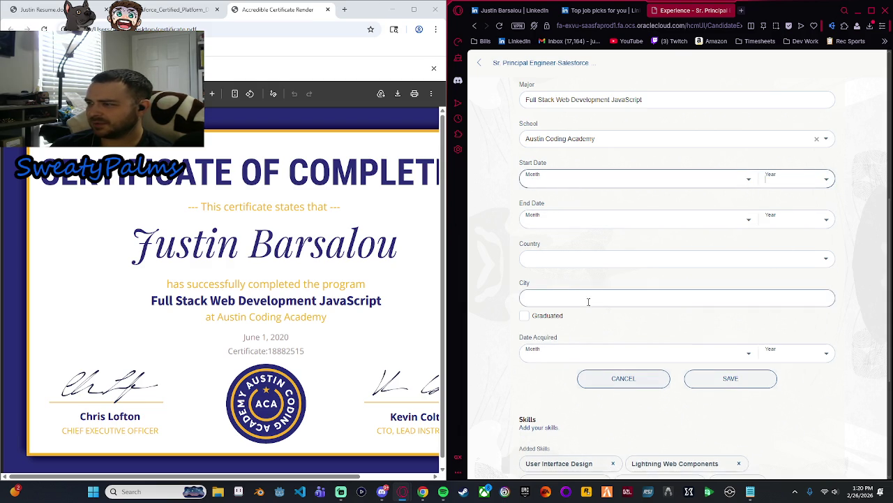
{"action": "left_click", "coordinate": [579, 354]}
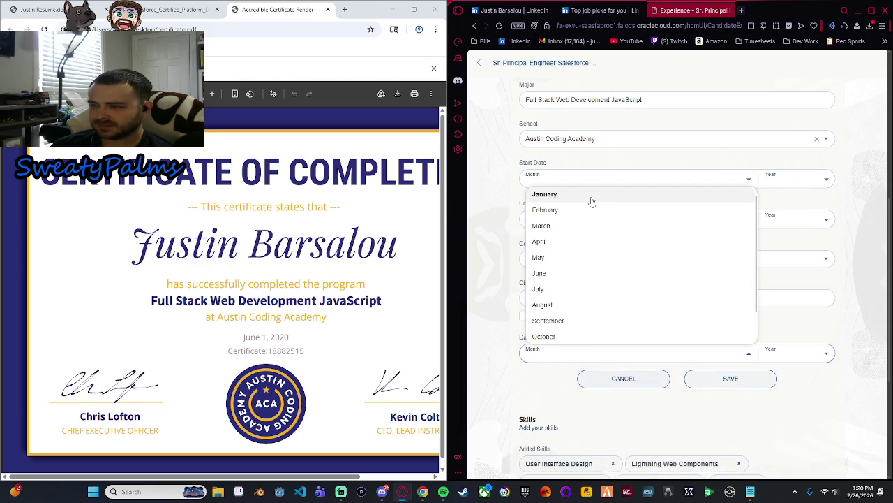
{"action": "left_click", "coordinate": [562, 274]}
{"action": "left_click", "coordinate": [796, 353]}
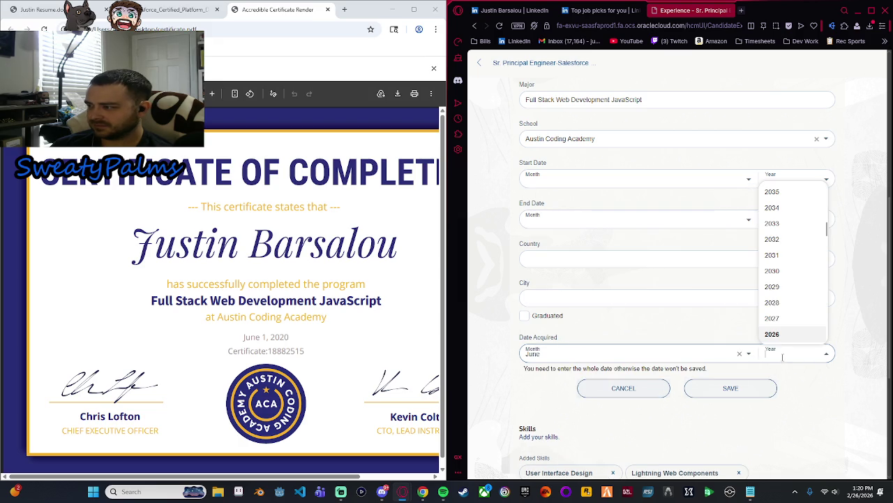
{"action": "scroll", "coordinate": [796, 281], "scroll_direction": "down", "scroll_amount": 2}
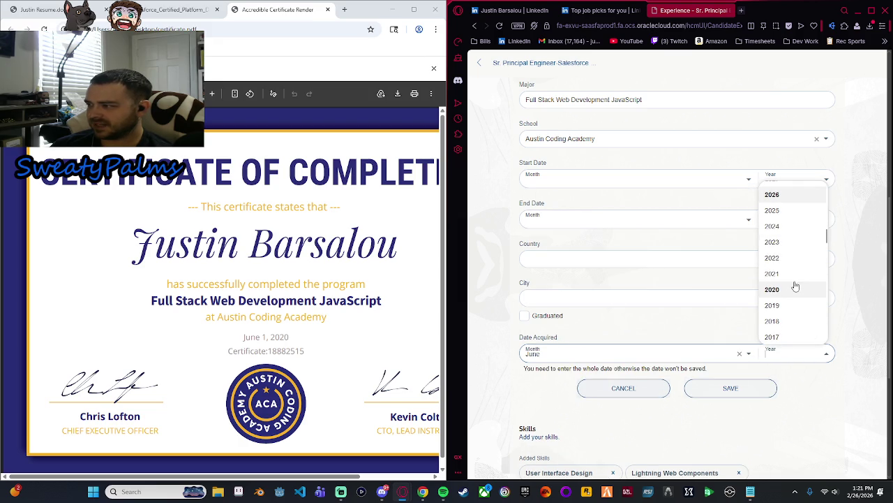
{"action": "left_click", "coordinate": [793, 291]}
{"action": "left_click", "coordinate": [714, 380]}
Begin adding a new skill to the application
{"action": "scroll", "coordinate": [663, 315], "scroll_direction": "up", "scroll_amount": 3}
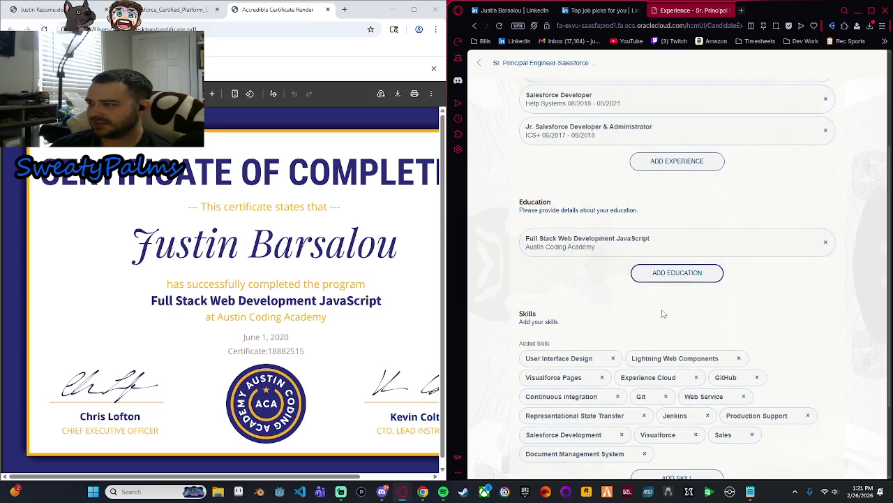
{"action": "scroll", "coordinate": [665, 313], "scroll_direction": "down", "scroll_amount": 3}
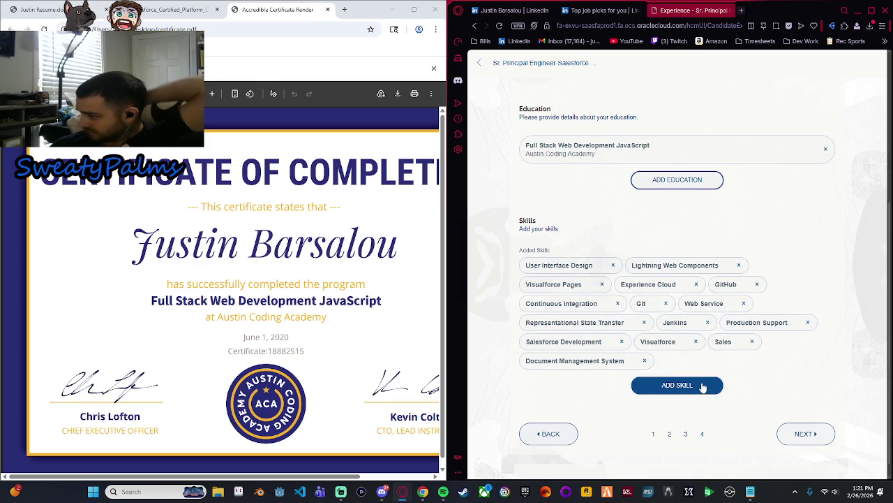
{"action": "left_click", "coordinate": [702, 385]}
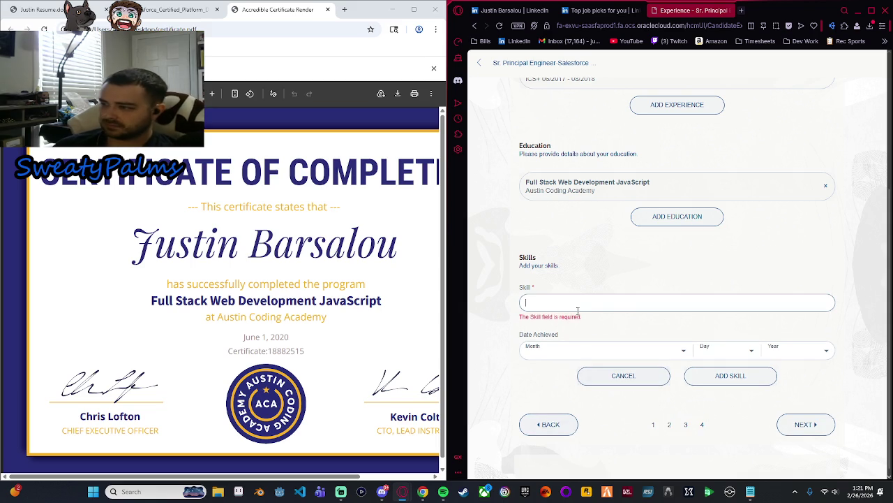
Add the skill 'Salesforce development' and remove the Visualforce skill
{"action": "type", "text": "Salesforce development"}
{"action": "left_click", "coordinate": [707, 371]}
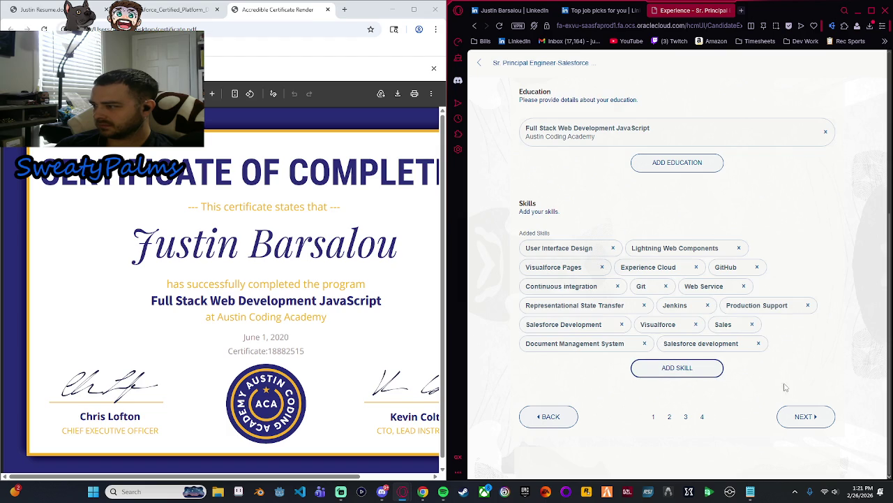
{"action": "left_click", "coordinate": [696, 324]}
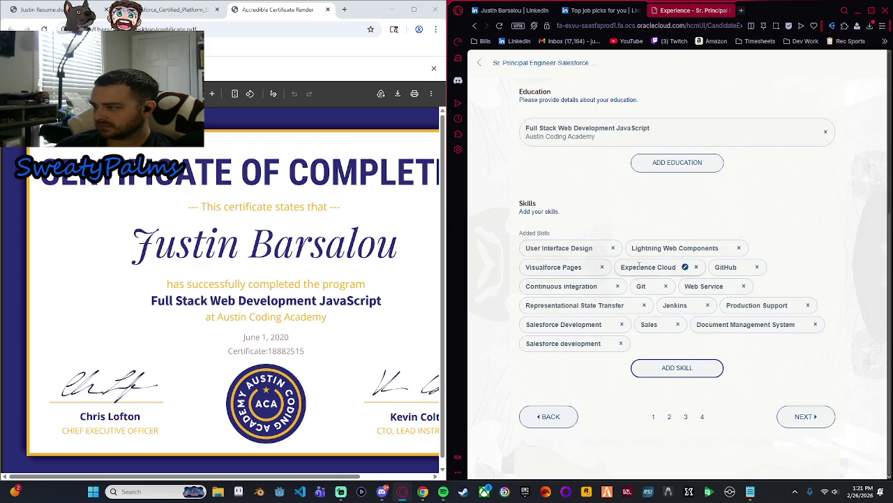
Remove the REST, Web Service, Visualforce Pages, Experience Cloud, Git, Jenkins and Sales skills
{"action": "left_click", "coordinate": [645, 306]}
{"action": "left_click", "coordinate": [743, 305]}
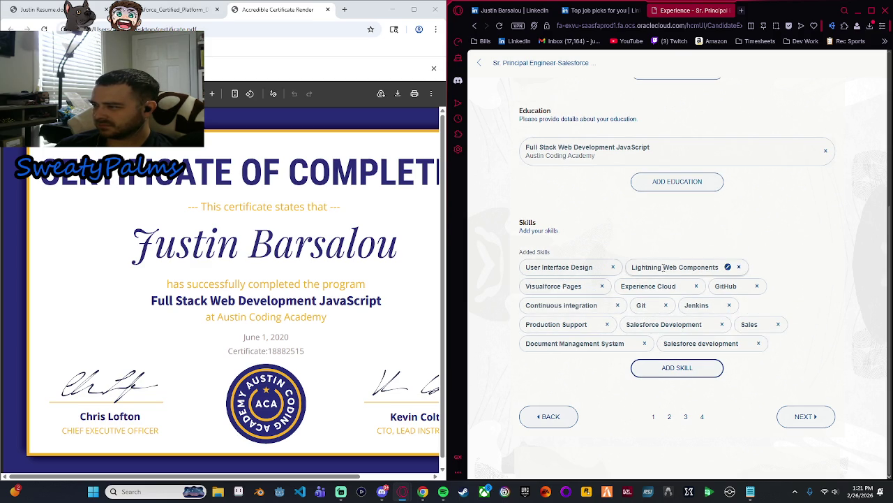
{"action": "left_click", "coordinate": [602, 286]}
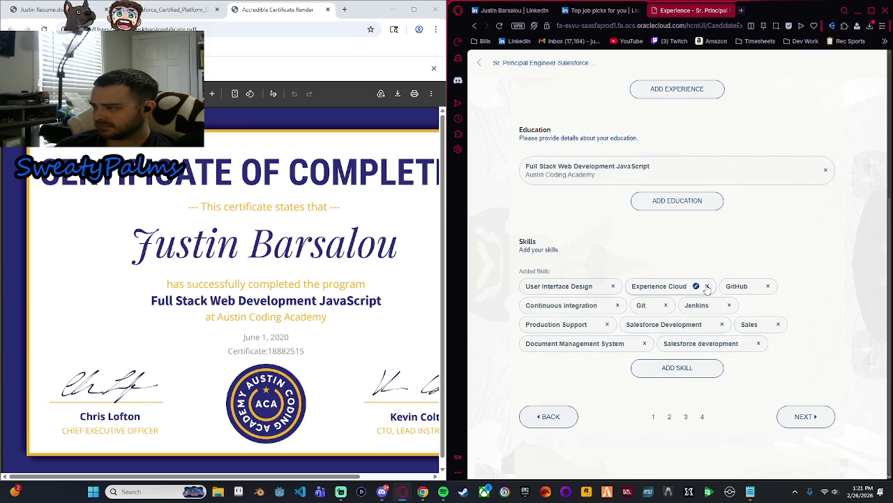
{"action": "left_click", "coordinate": [706, 287]}
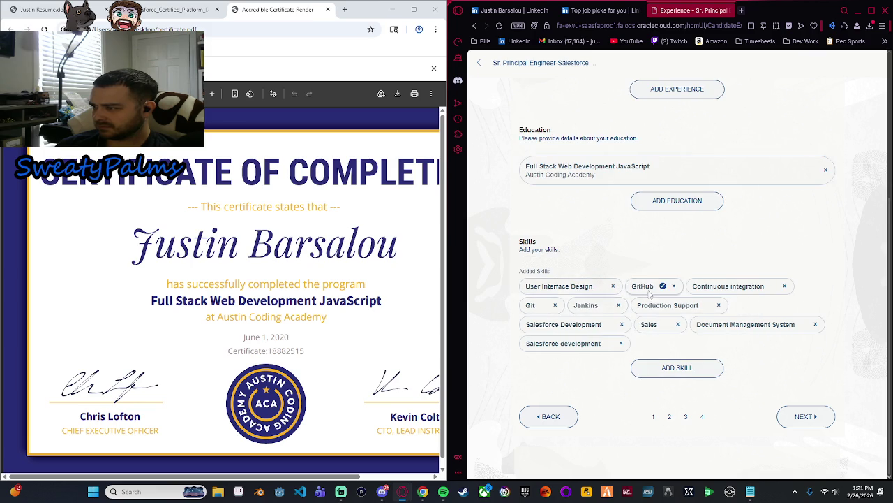
{"action": "left_click", "coordinate": [556, 305]}
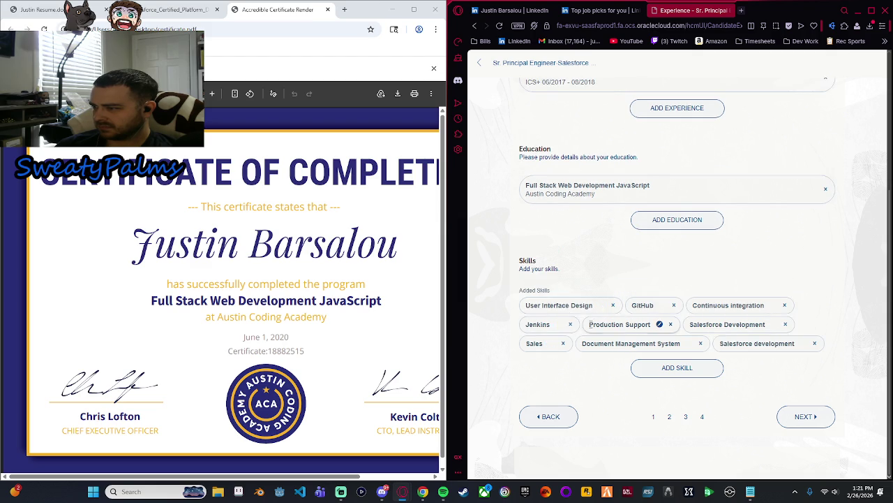
{"action": "left_click", "coordinate": [572, 324]}
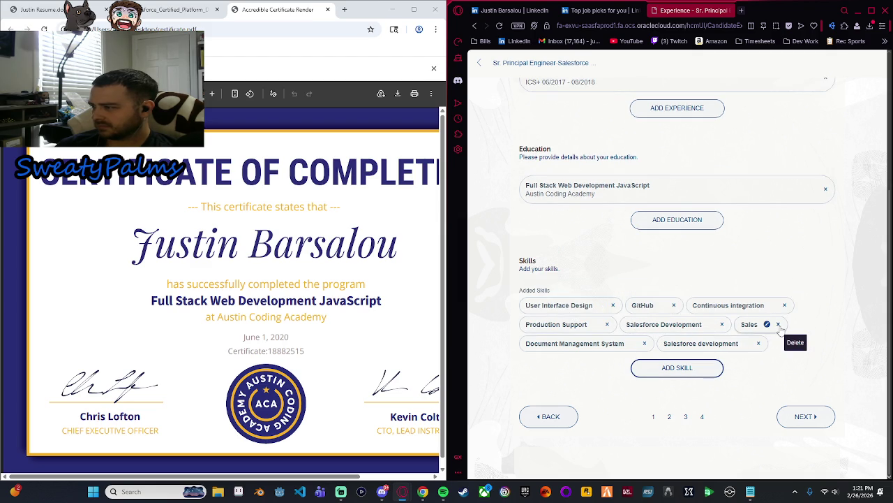
{"action": "left_click", "coordinate": [778, 325]}
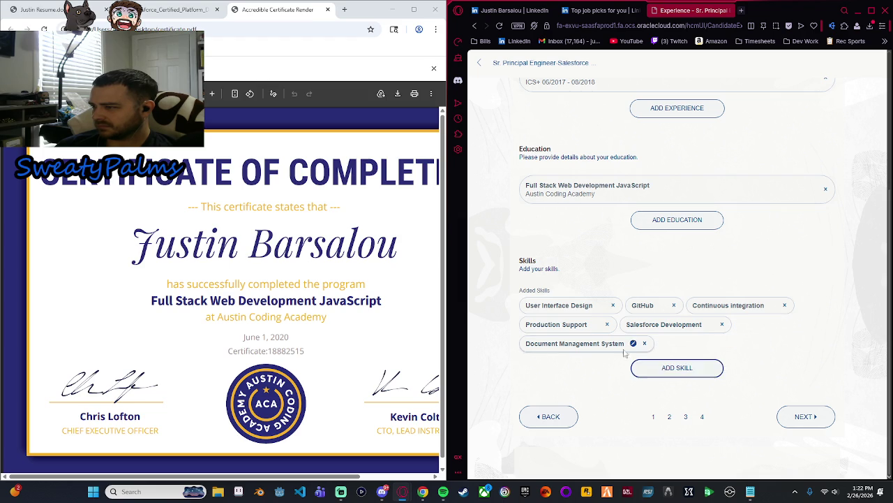
{"action": "left_click", "coordinate": [689, 368]}
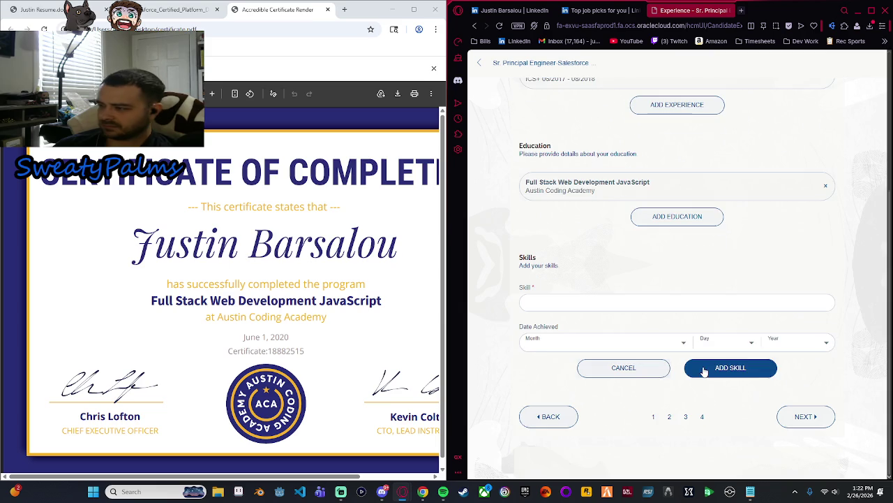
Add 'Collaboration' and 'Coachable' as skills and move on to More About You
{"action": "left_click", "coordinate": [647, 303]}
{"action": "type", "text": "Collabor"}
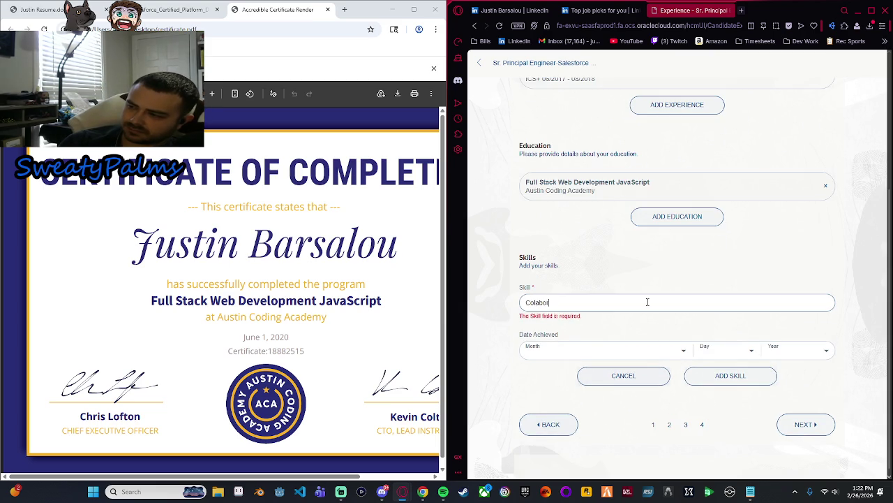
{"action": "type", "text": "ation"}
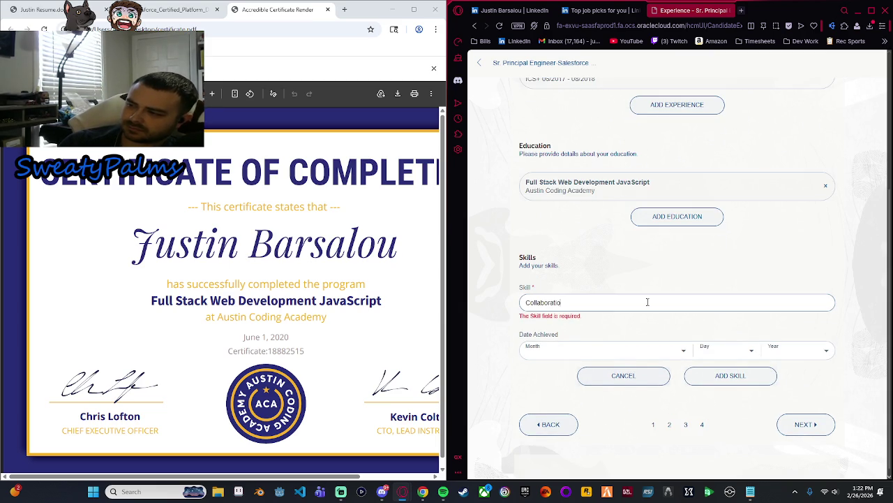
{"action": "left_click", "coordinate": [748, 369]}
{"action": "left_click", "coordinate": [707, 367]}
{"action": "left_click", "coordinate": [661, 300]}
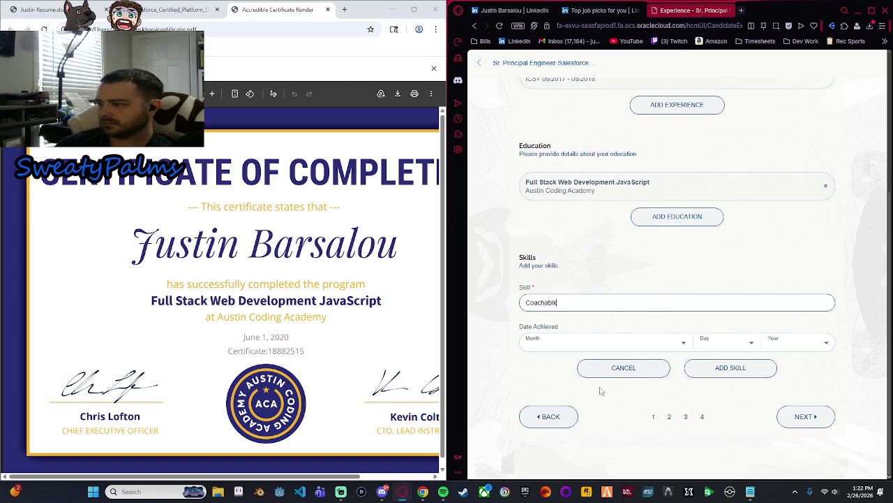
{"action": "left_click", "coordinate": [733, 370]}
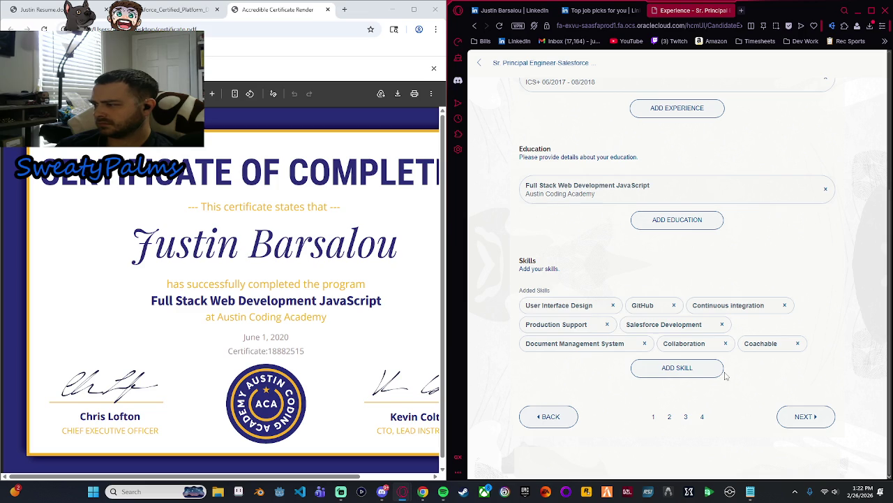
{"action": "left_click", "coordinate": [806, 416]}
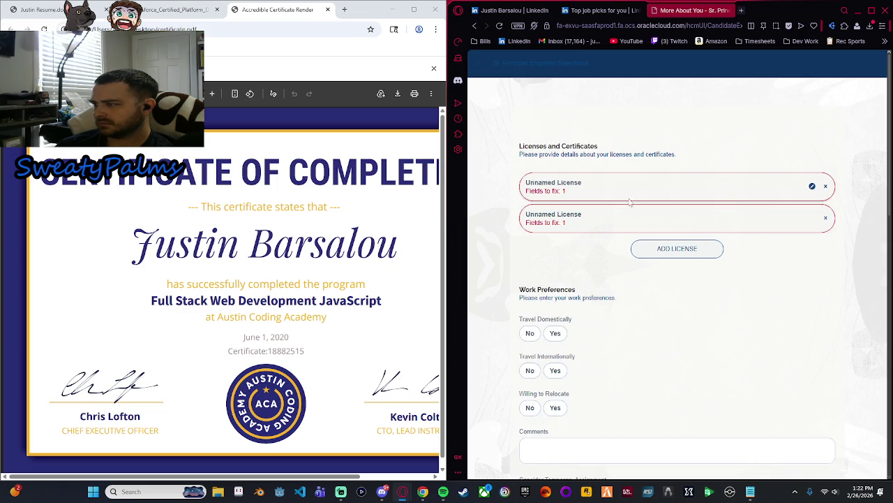
Browse the License or Certificate list, searching 'salesforce' and 'oth', without choosing one
{"action": "left_click", "coordinate": [812, 187]}
{"action": "left_click", "coordinate": [650, 192]}
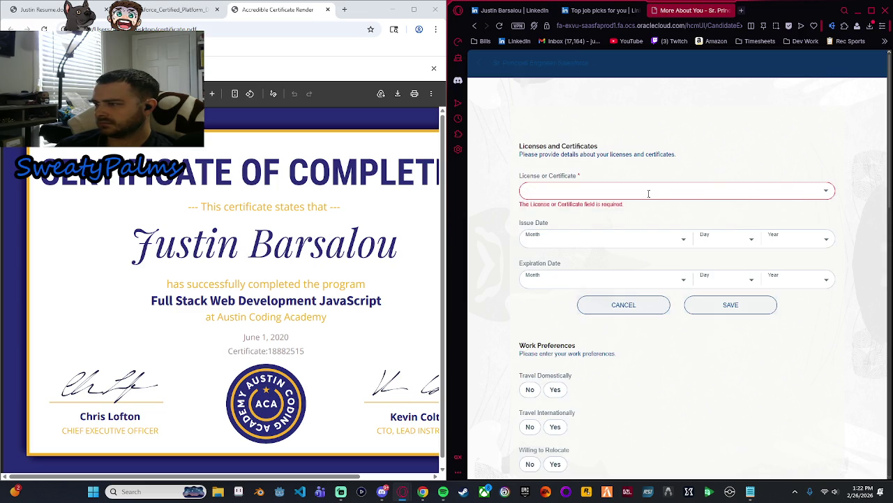
{"action": "scroll", "coordinate": [618, 269], "scroll_direction": "down", "scroll_amount": 10}
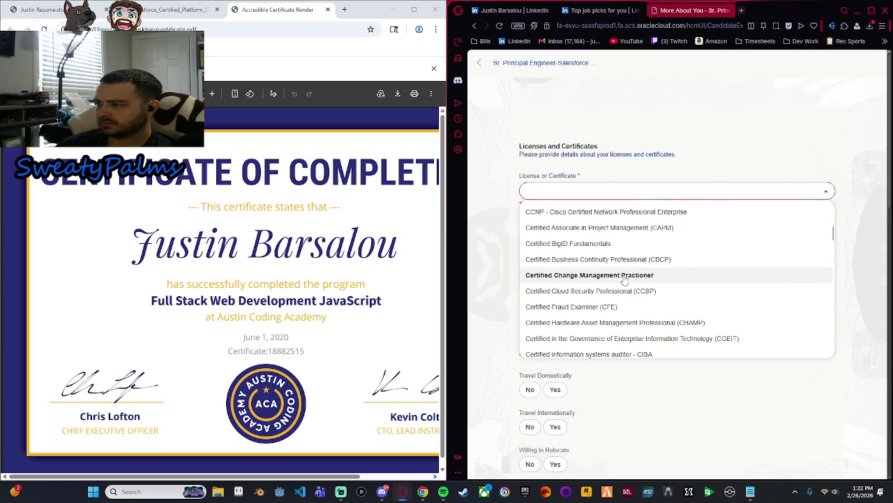
{"action": "type", "text": "salesforce"}
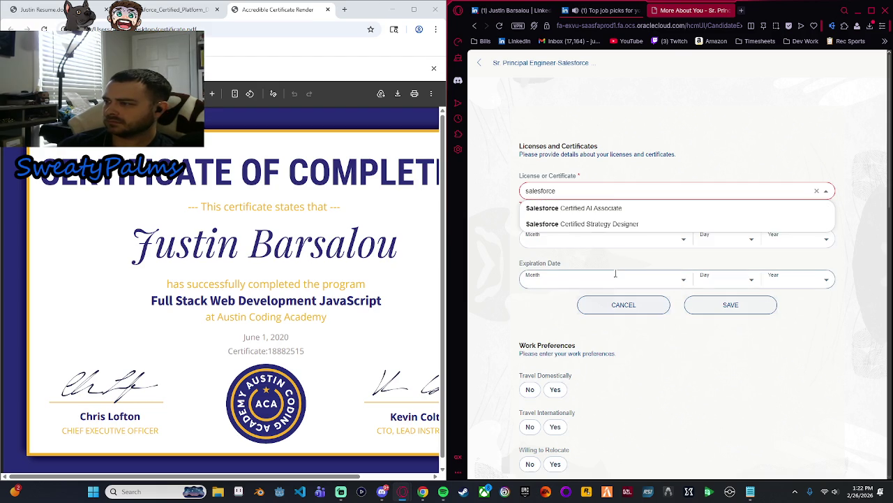
{"action": "left_click", "coordinate": [642, 192]}
{"action": "type", "text": "oth"}
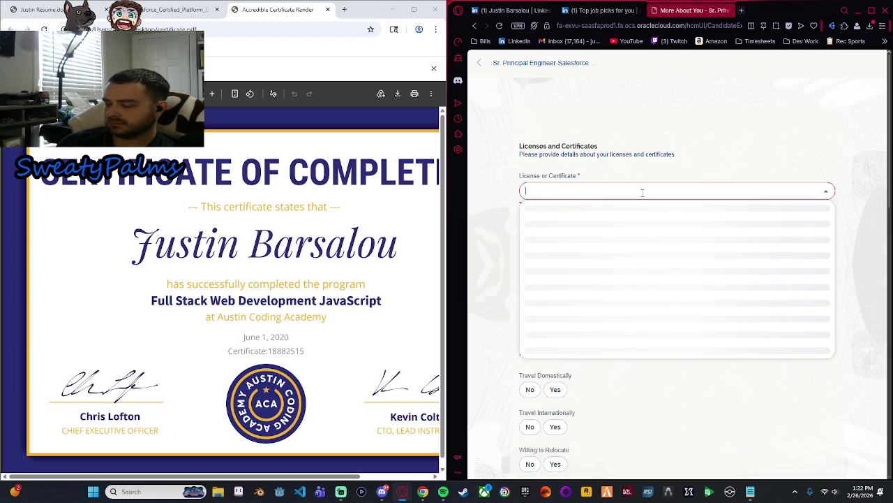
{"action": "scroll", "coordinate": [635, 293], "scroll_direction": "down", "scroll_amount": 3}
{"action": "scroll", "coordinate": [638, 310], "scroll_direction": "down", "scroll_amount": 15}
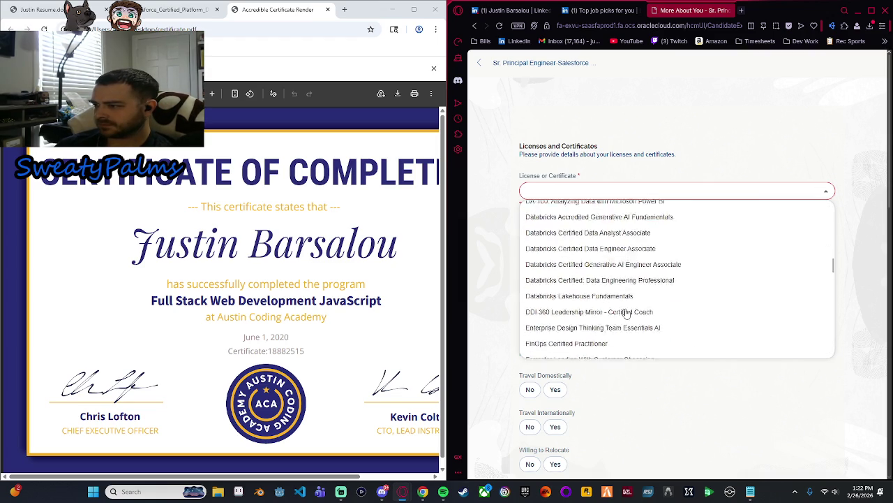
{"action": "scroll", "coordinate": [626, 315], "scroll_direction": "down", "scroll_amount": 12}
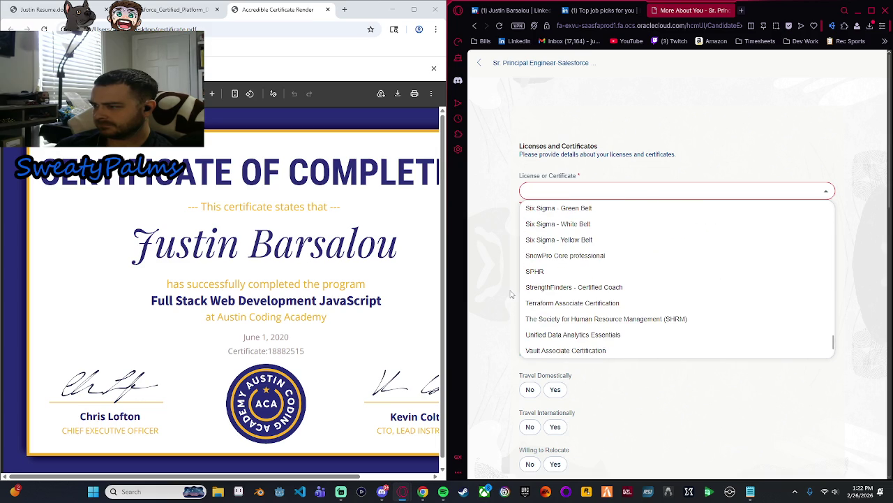
{"action": "left_click", "coordinate": [512, 295]}
Cancel the license edit and reopen the first unnamed license
{"action": "scroll", "coordinate": [623, 300], "scroll_direction": "down", "scroll_amount": 3}
{"action": "scroll", "coordinate": [658, 309], "scroll_direction": "up", "scroll_amount": 3}
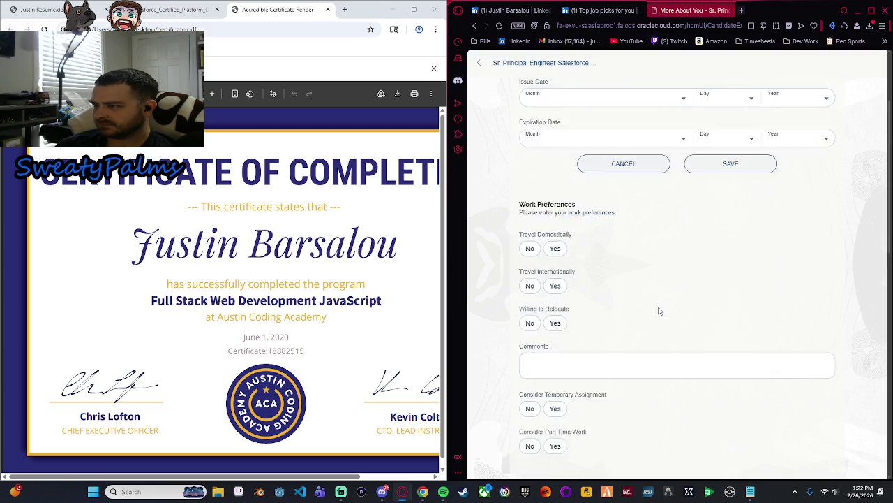
{"action": "left_click", "coordinate": [640, 307]}
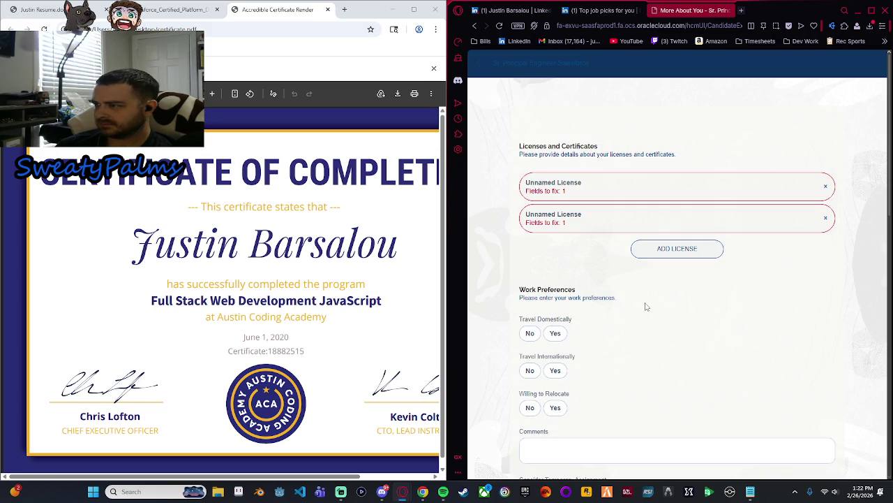
{"action": "scroll", "coordinate": [647, 307], "scroll_direction": "down", "scroll_amount": 4}
{"action": "scroll", "coordinate": [649, 300], "scroll_direction": "up", "scroll_amount": 4}
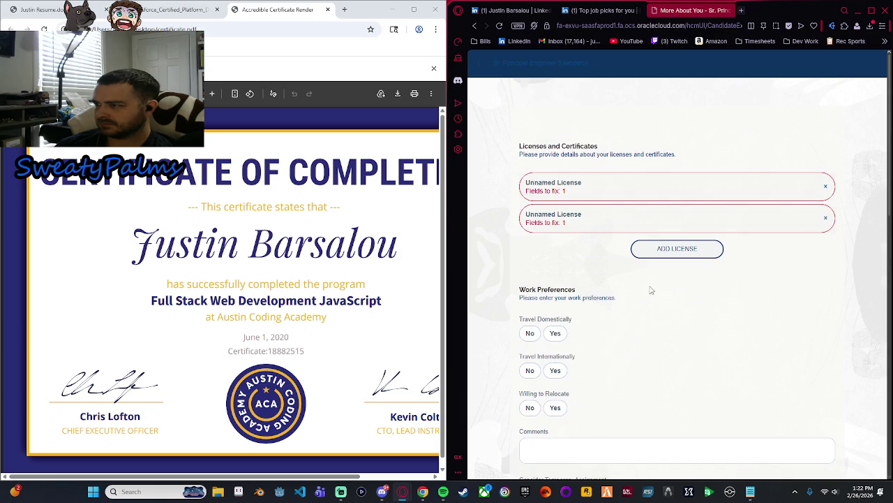
{"action": "left_click", "coordinate": [813, 187]}
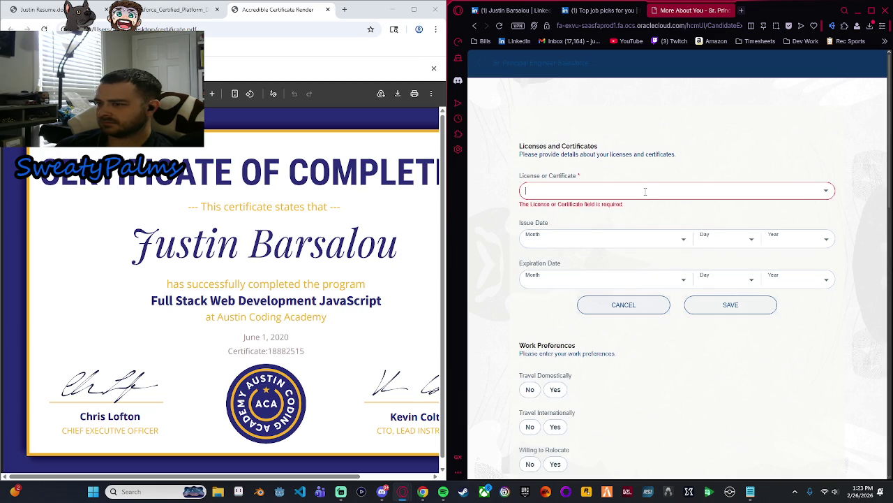
Cancel the license edit, go back to the experience step, and return to More About You
{"action": "left_click", "coordinate": [618, 311]}
{"action": "scroll", "coordinate": [704, 345], "scroll_direction": "down", "scroll_amount": 10}
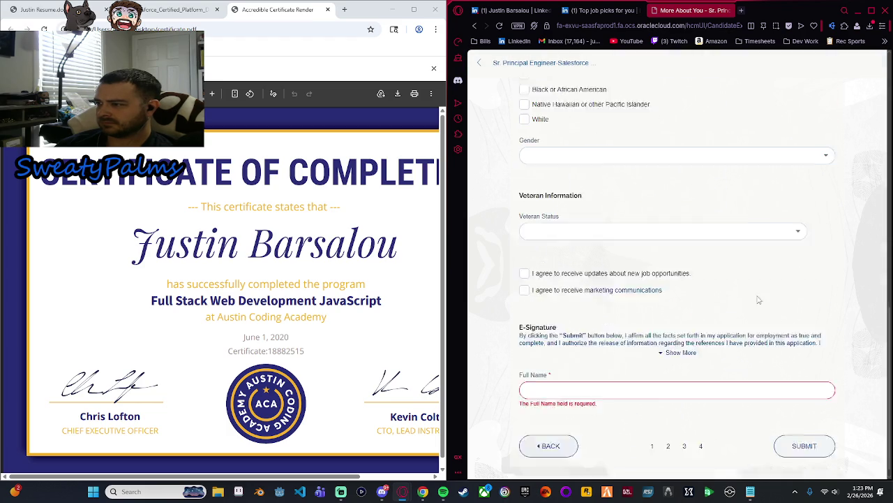
{"action": "left_click", "coordinate": [571, 417]}
{"action": "scroll", "coordinate": [610, 348], "scroll_direction": "down", "scroll_amount": 3}
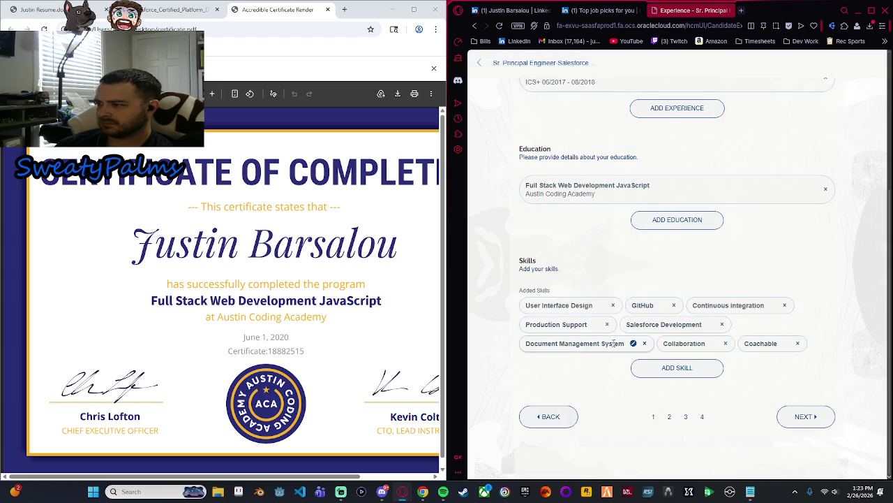
{"action": "scroll", "coordinate": [612, 343], "scroll_direction": "up", "scroll_amount": 3}
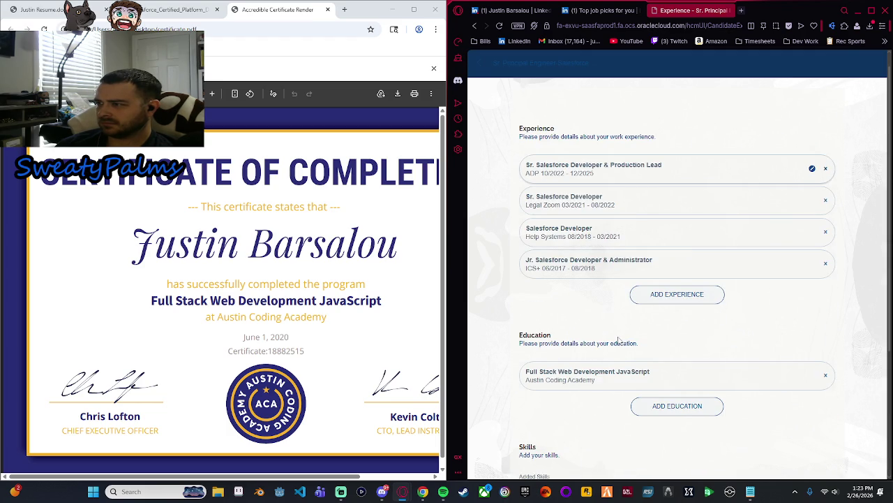
{"action": "scroll", "coordinate": [618, 340], "scroll_direction": "down", "scroll_amount": 3}
{"action": "left_click", "coordinate": [807, 416]}
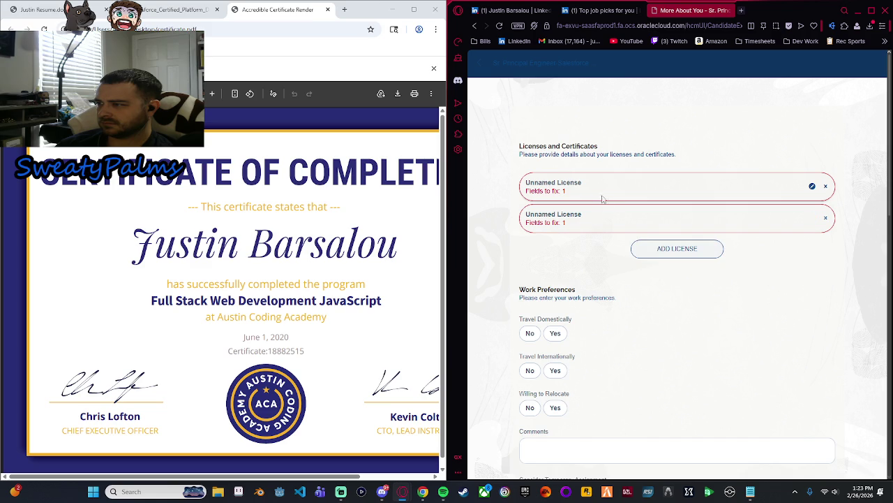
In the first unnamed license, search certificates for 'web' and 'cop', trying Professional Scrum Developer
{"action": "left_click", "coordinate": [812, 190]}
{"action": "left_click", "coordinate": [654, 190]}
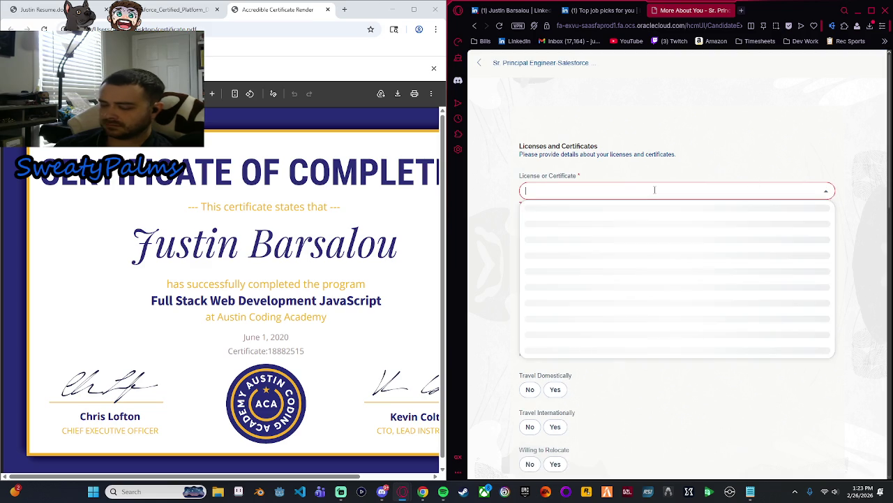
{"action": "type", "text": "web"}
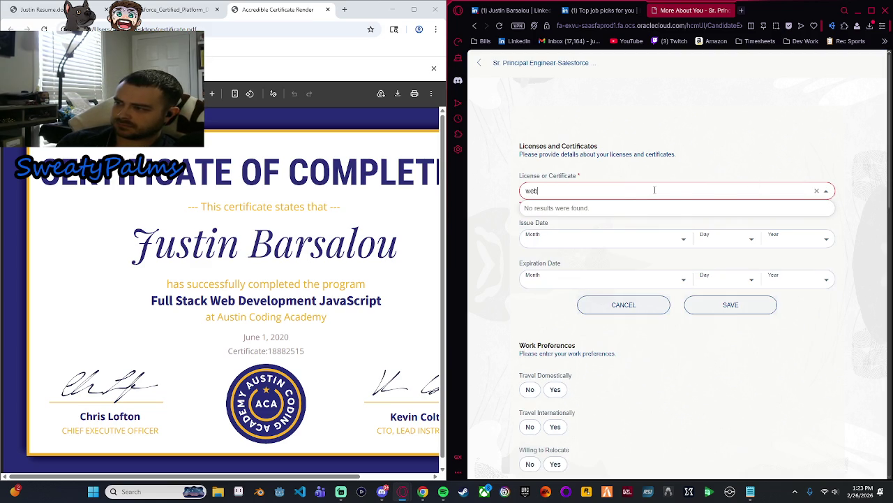
{"action": "key", "text": "BackSpace"}
{"action": "key", "text": "BackSpace"}
{"action": "type", "text": "c"}
{"action": "type", "text": "op"}
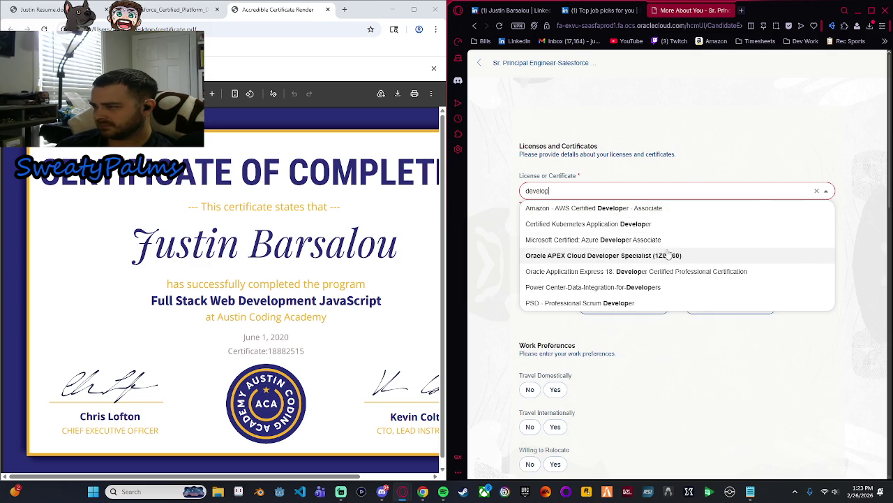
{"action": "scroll", "coordinate": [663, 305], "scroll_direction": "down", "scroll_amount": 1}
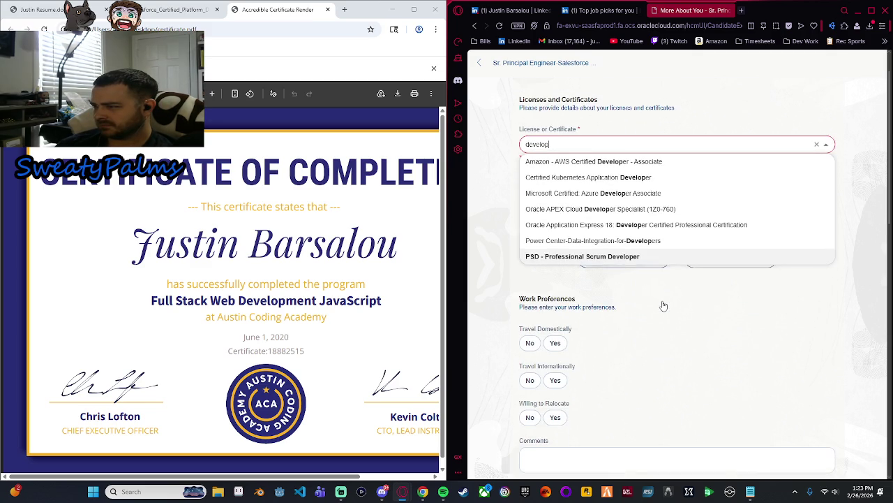
{"action": "scroll", "coordinate": [662, 305], "scroll_direction": "up", "scroll_amount": 1}
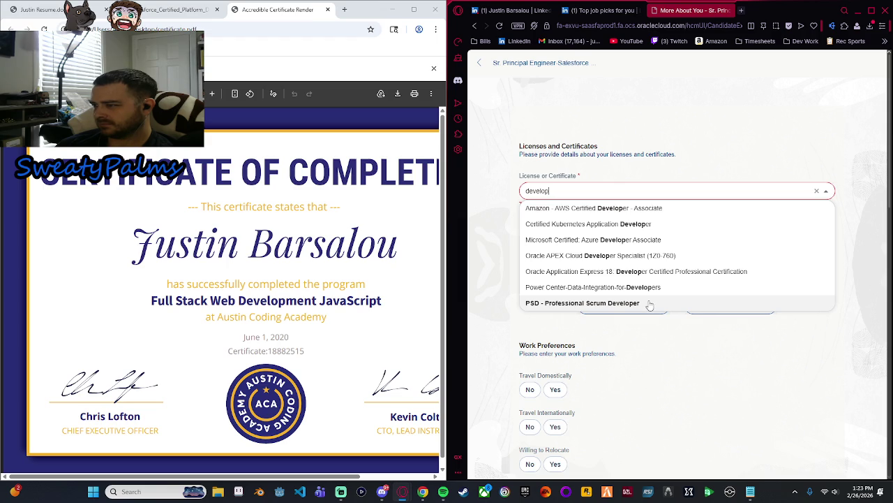
{"action": "left_click", "coordinate": [651, 352]}
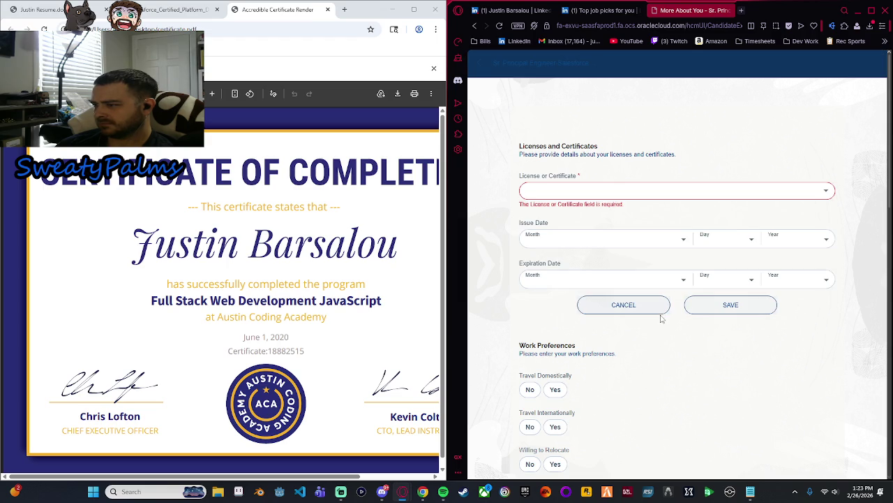
Reopen the certificate list and search it for 'sales'
{"action": "scroll", "coordinate": [661, 319], "scroll_direction": "down", "scroll_amount": 3}
{"action": "scroll", "coordinate": [663, 318], "scroll_direction": "up", "scroll_amount": 3}
{"action": "scroll", "coordinate": [660, 310], "scroll_direction": "down", "scroll_amount": 1}
{"action": "scroll", "coordinate": [649, 290], "scroll_direction": "up", "scroll_amount": 1}
{"action": "left_click", "coordinate": [597, 196]}
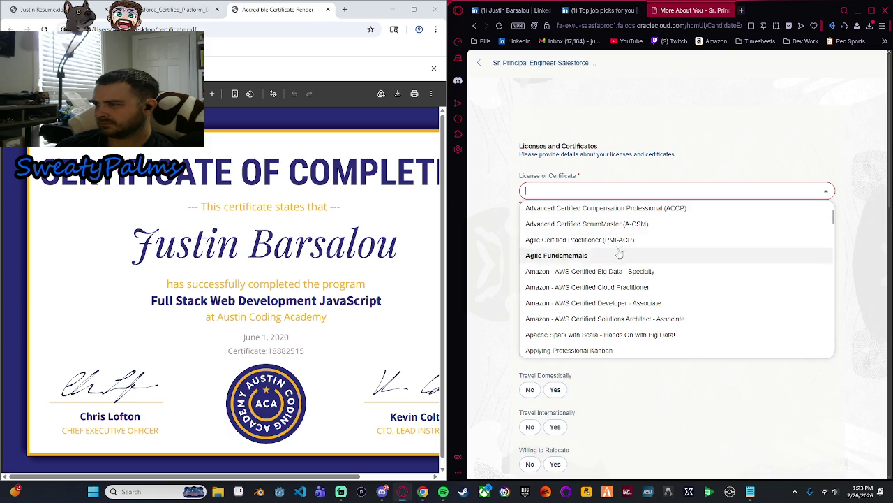
{"action": "scroll", "coordinate": [627, 256], "scroll_direction": "down", "scroll_amount": 1}
{"action": "scroll", "coordinate": [629, 259], "scroll_direction": "up", "scroll_amount": 1}
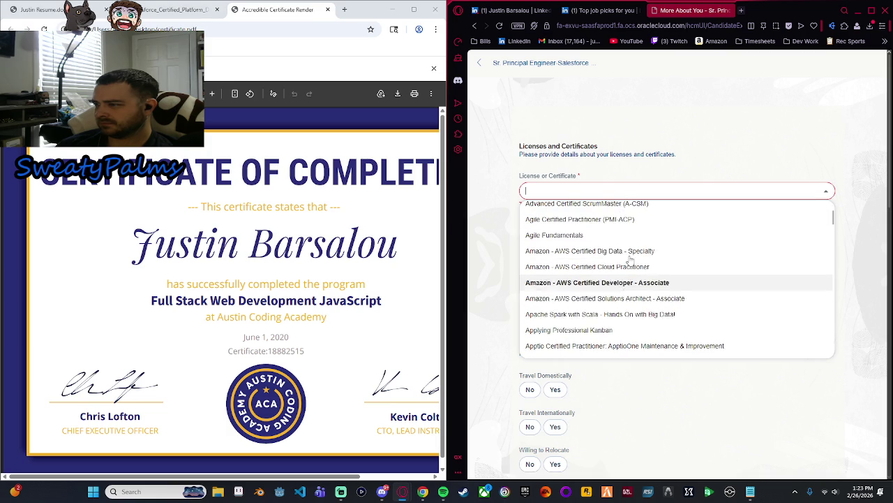
{"action": "scroll", "coordinate": [630, 259], "scroll_direction": "down", "scroll_amount": 2}
{"action": "scroll", "coordinate": [609, 269], "scroll_direction": "down", "scroll_amount": 6}
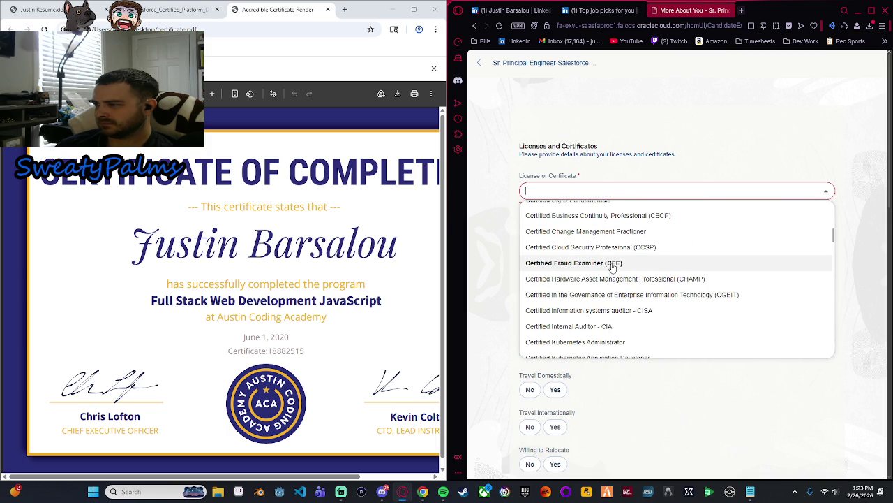
{"action": "type", "text": "sales"}
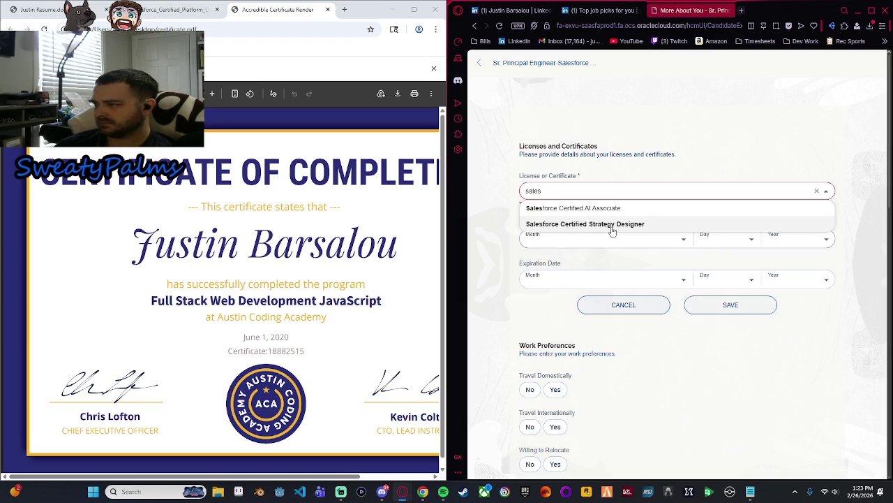
Choose Salesforce Certified Strategy Designer and check the credential ID on the Salesforce certificate
{"action": "left_click", "coordinate": [612, 224]}
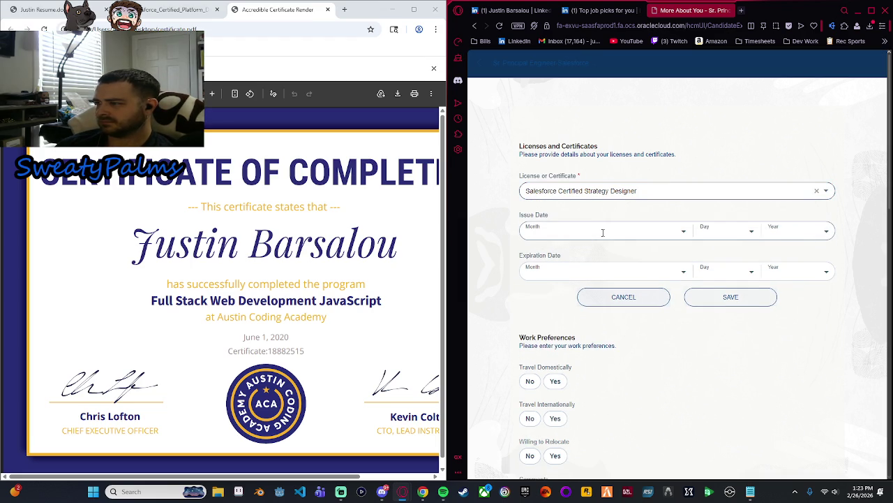
{"action": "left_click", "coordinate": [178, 10]}
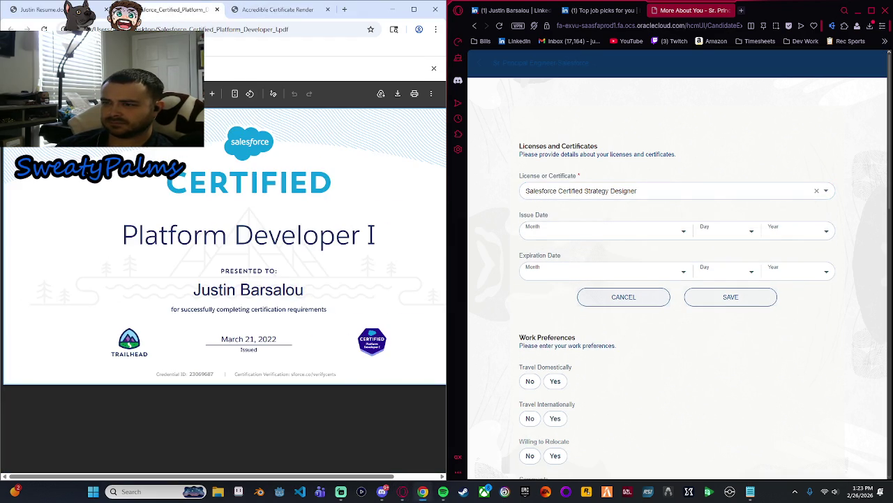
{"action": "double_click", "coordinate": [210, 373]}
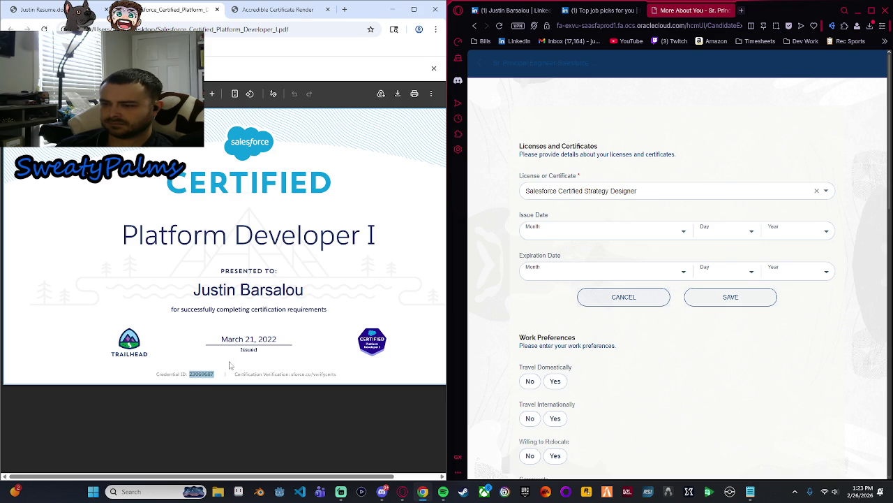
Set the license issue date to March 21, 2022 and save it
{"action": "left_click", "coordinate": [617, 234]}
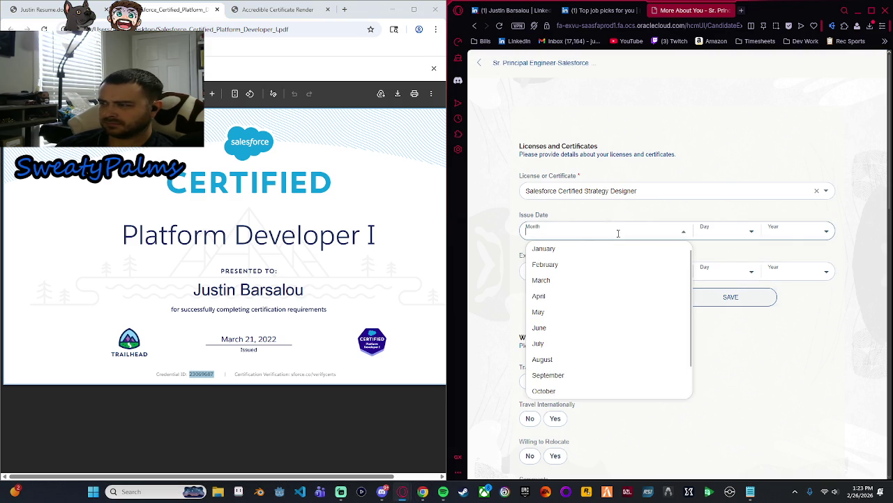
{"action": "left_click", "coordinate": [566, 279]}
{"action": "left_click", "coordinate": [716, 231]}
{"action": "scroll", "coordinate": [719, 300], "scroll_direction": "down", "scroll_amount": 5}
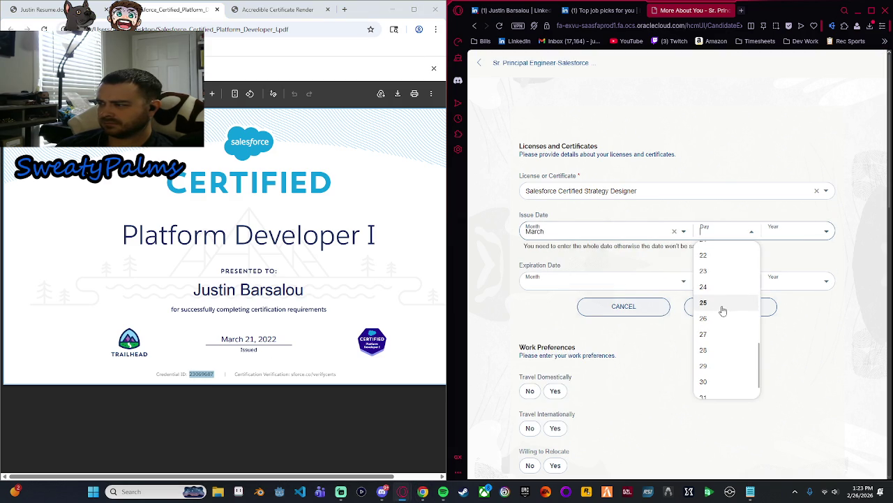
{"action": "left_click", "coordinate": [719, 288]}
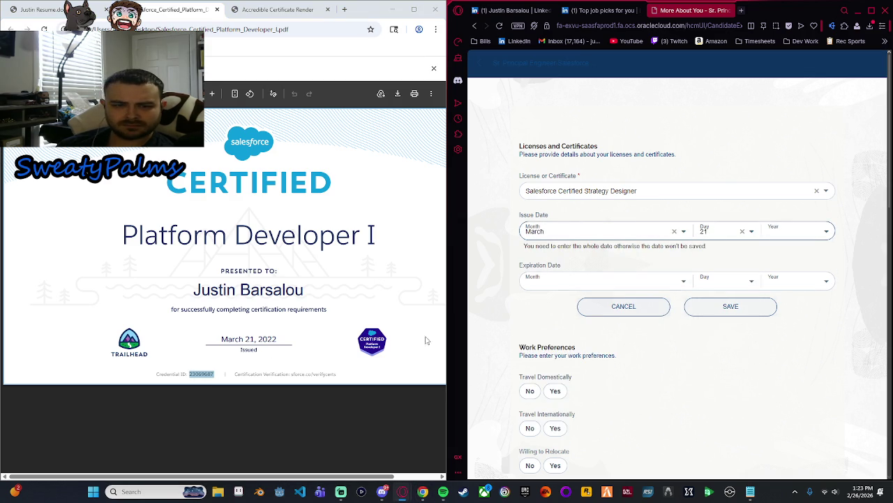
{"action": "left_click", "coordinate": [794, 231]}
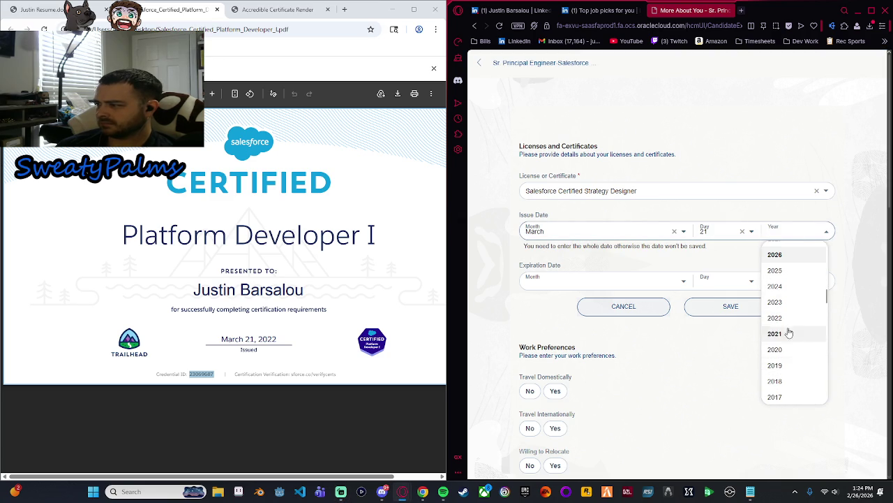
{"action": "left_click", "coordinate": [788, 319]}
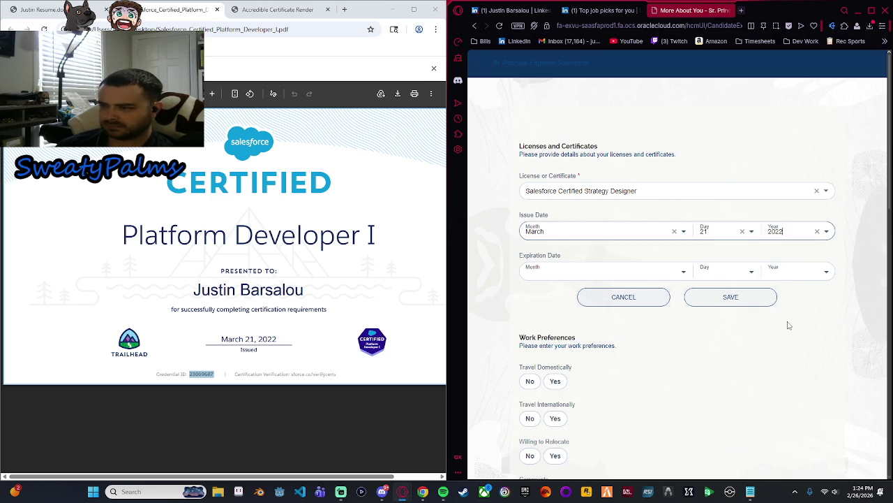
{"action": "left_click", "coordinate": [721, 298]}
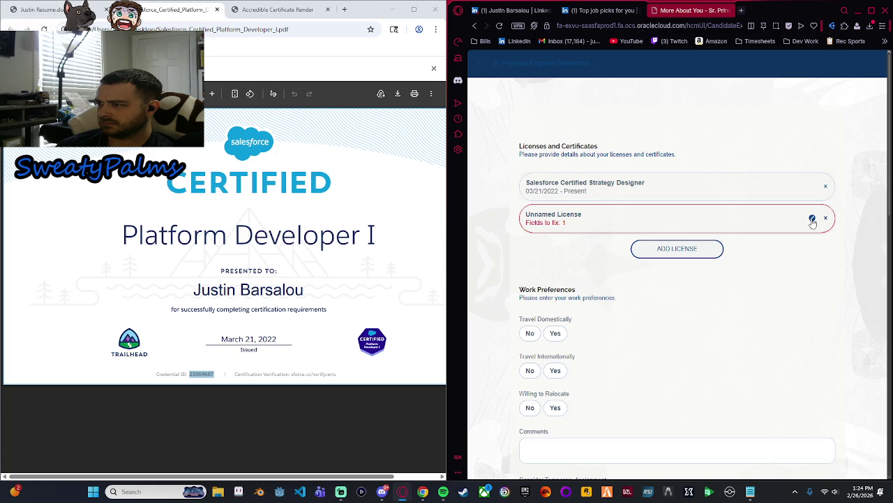
{"action": "left_click", "coordinate": [814, 217]}
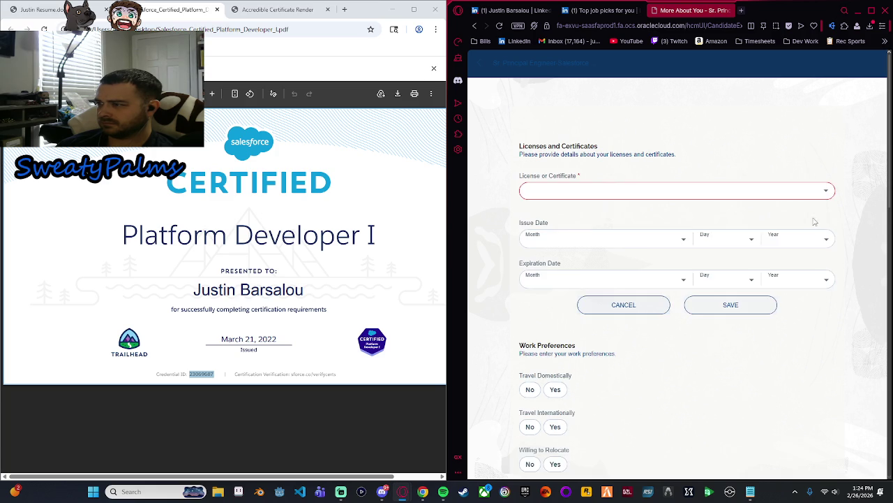
Select PSD - Professional Scrum Developer as the second license with issue month June
{"action": "left_click", "coordinate": [617, 193]}
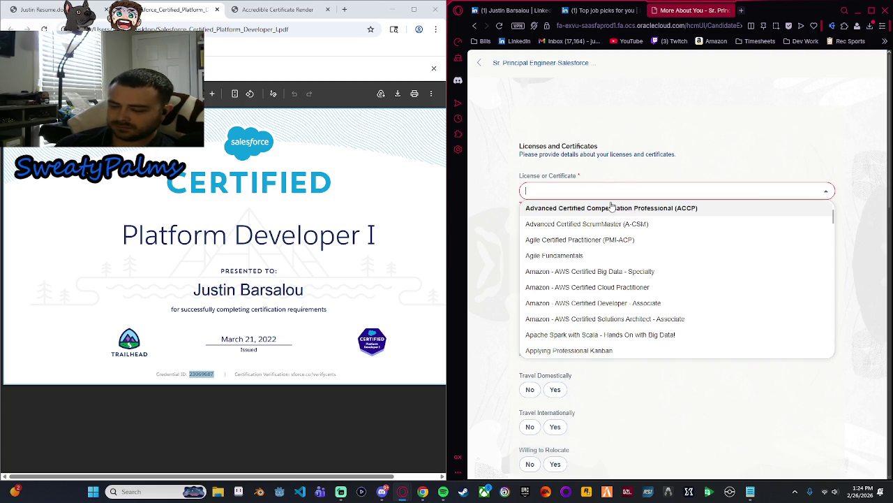
{"action": "type", "text": "develop"}
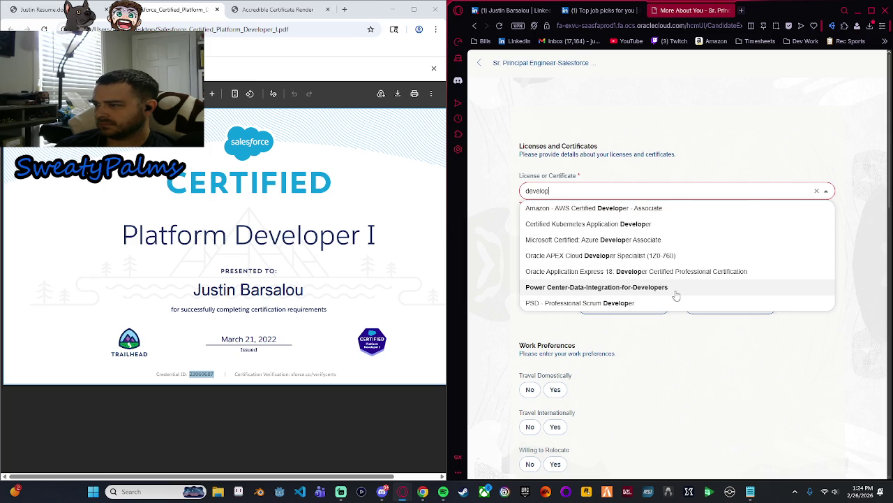
{"action": "left_click", "coordinate": [654, 305]}
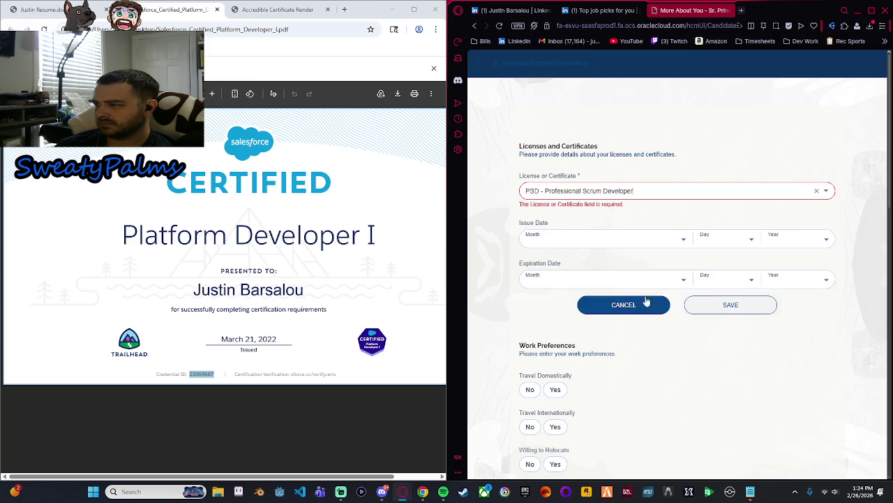
{"action": "left_click", "coordinate": [278, 12]}
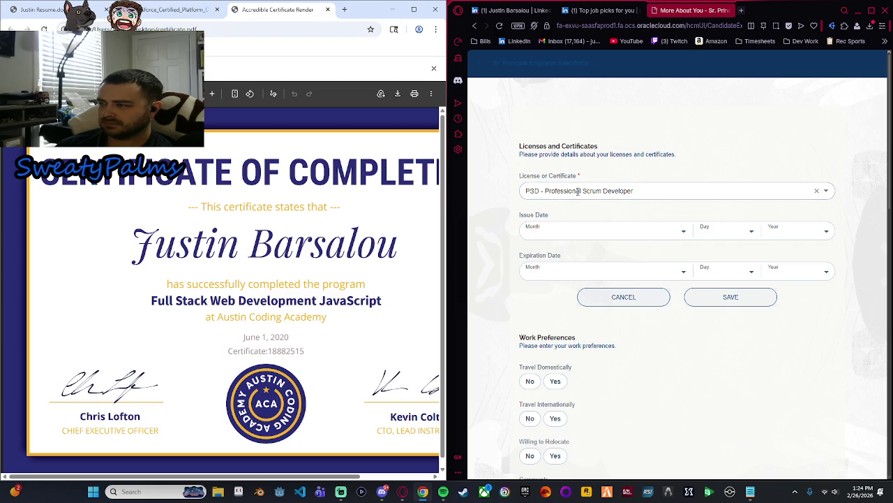
{"action": "left_click", "coordinate": [636, 193]}
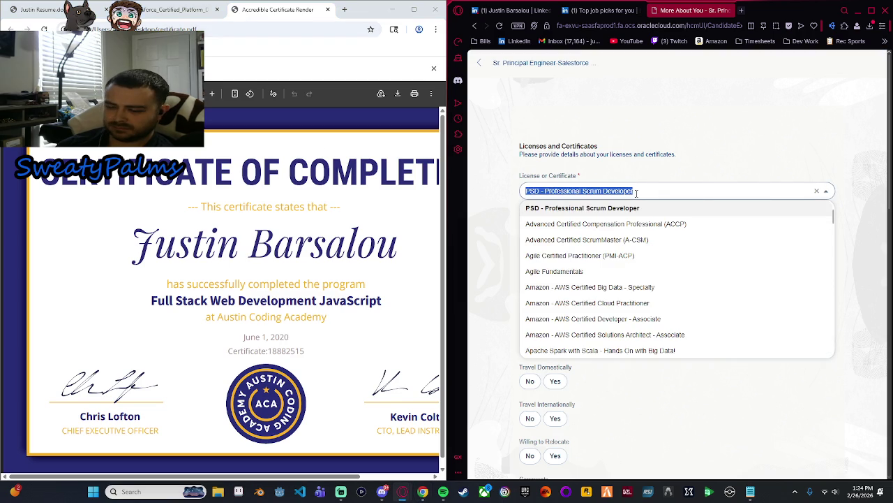
{"action": "type", "text": "developer"}
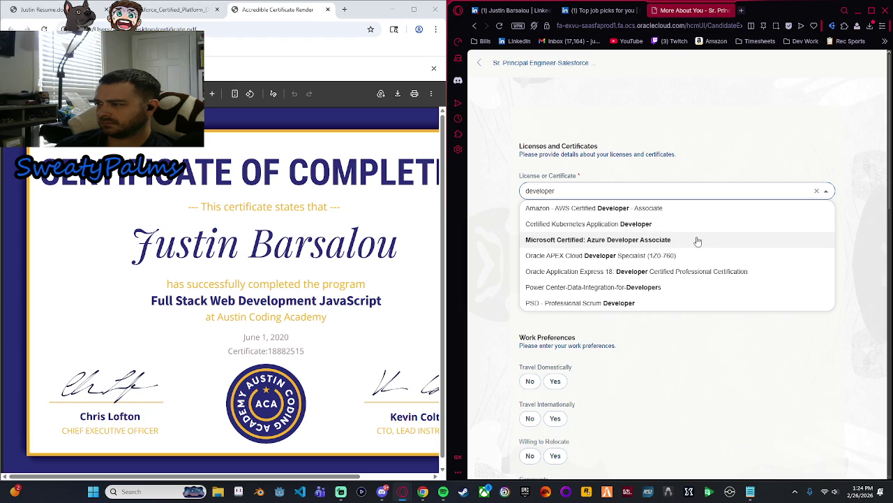
{"action": "left_click", "coordinate": [665, 306]}
{"action": "left_click", "coordinate": [614, 231]}
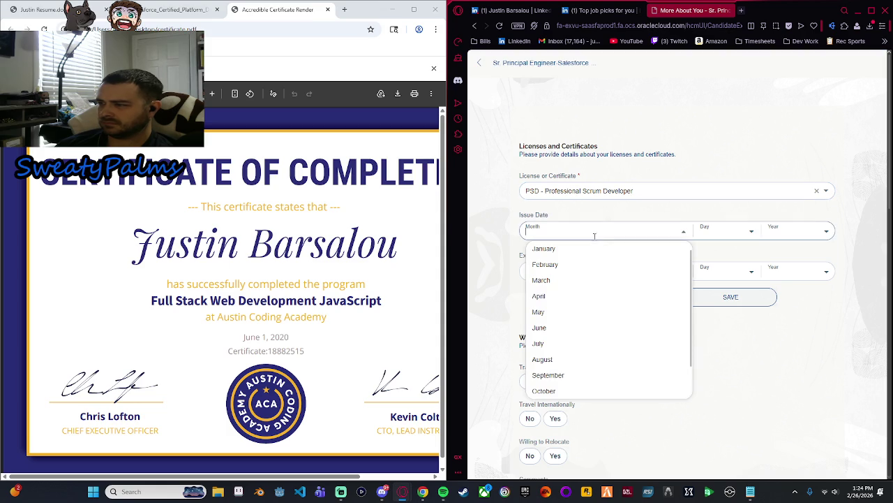
{"action": "left_click", "coordinate": [590, 327]}
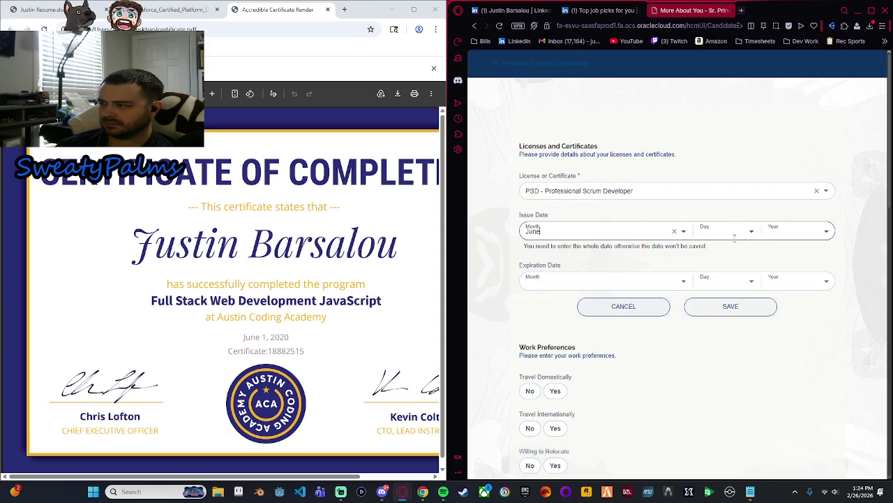